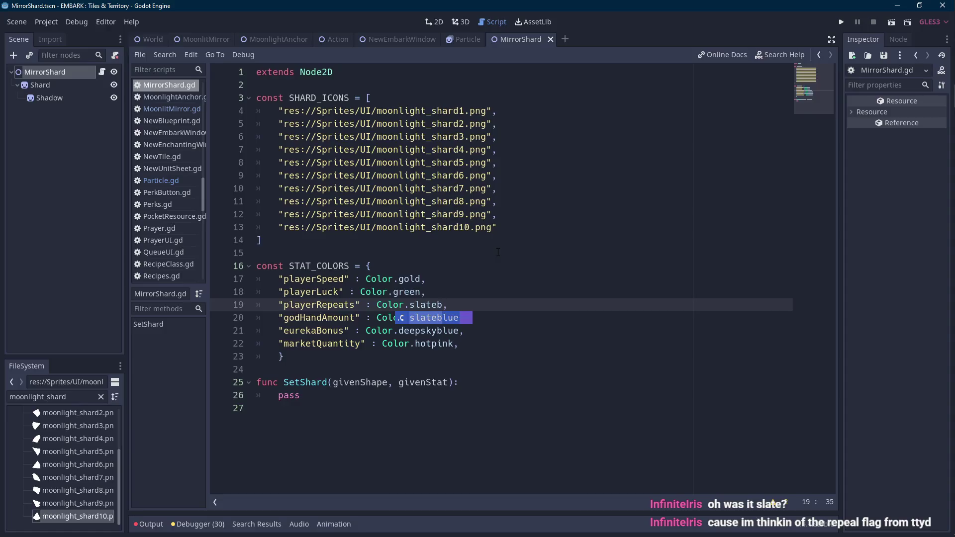
# Change the playerRepeats colour on line 19 from slateblue to Color.darkorchid and save MirrorShard.gd
pyautogui.press('Escape')
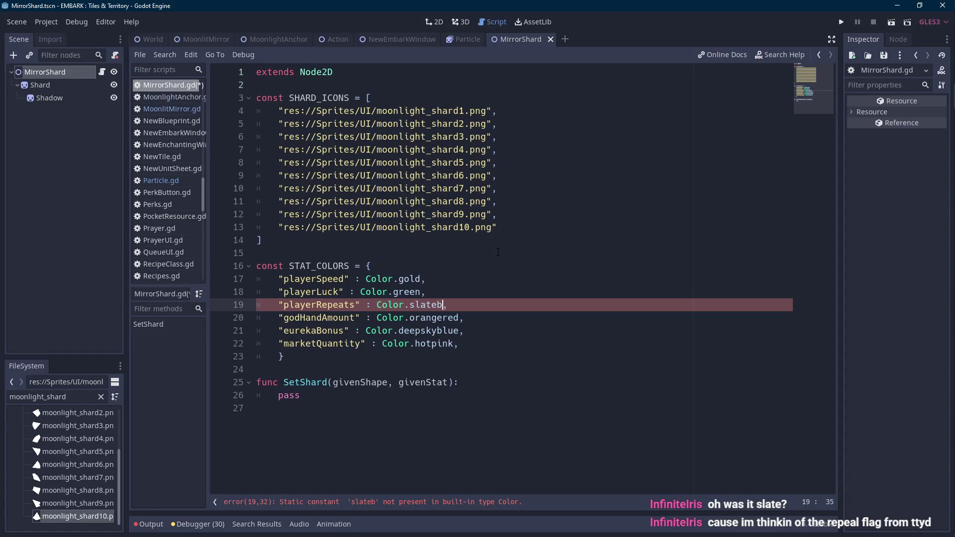
pyautogui.hotkey('ctrl', 'shift', 'Left')
pyautogui.write('slate')
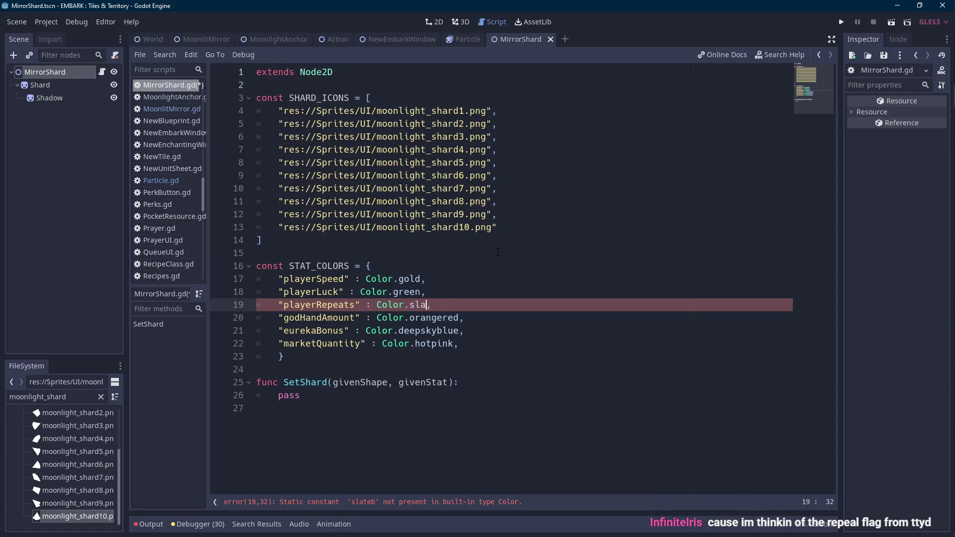
pyautogui.press('Return')
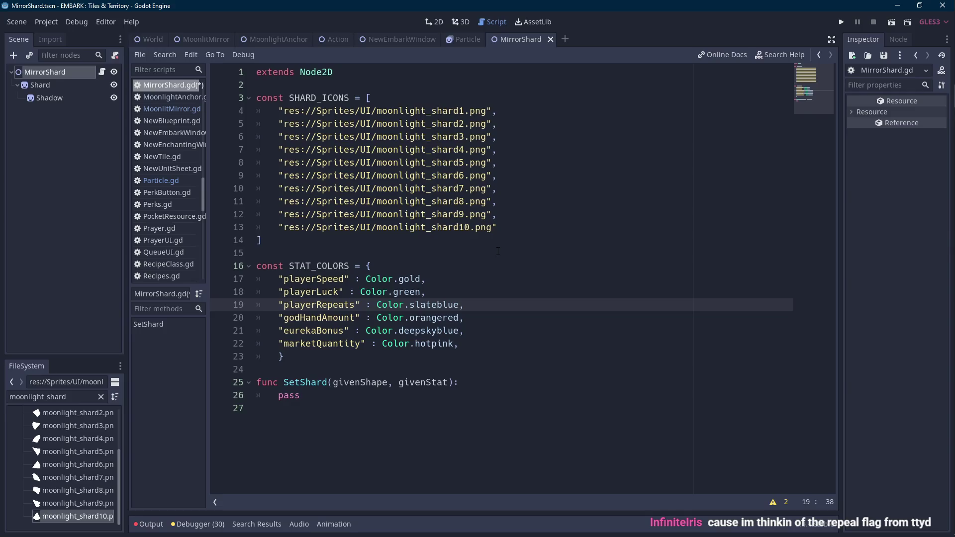
pyautogui.press('BackSpace')
pyautogui.press('BackSpace')
pyautogui.press('BackSpace')
pyautogui.press('BackSpace')
pyautogui.press('BackSpace')
pyautogui.press('BackSpace')
pyautogui.write('darkorchid')
pyautogui.hotkey('ctrl', 's')
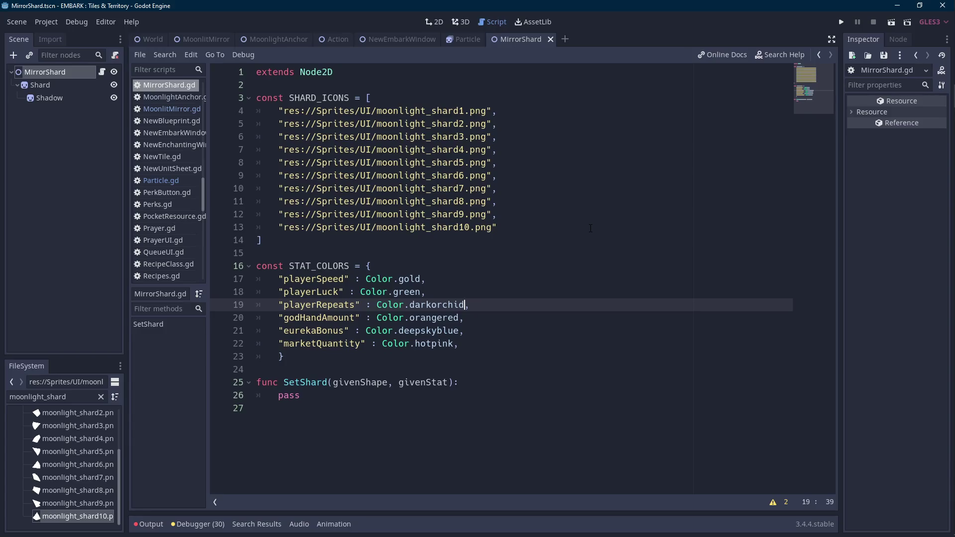
pyautogui.click(332, 394)
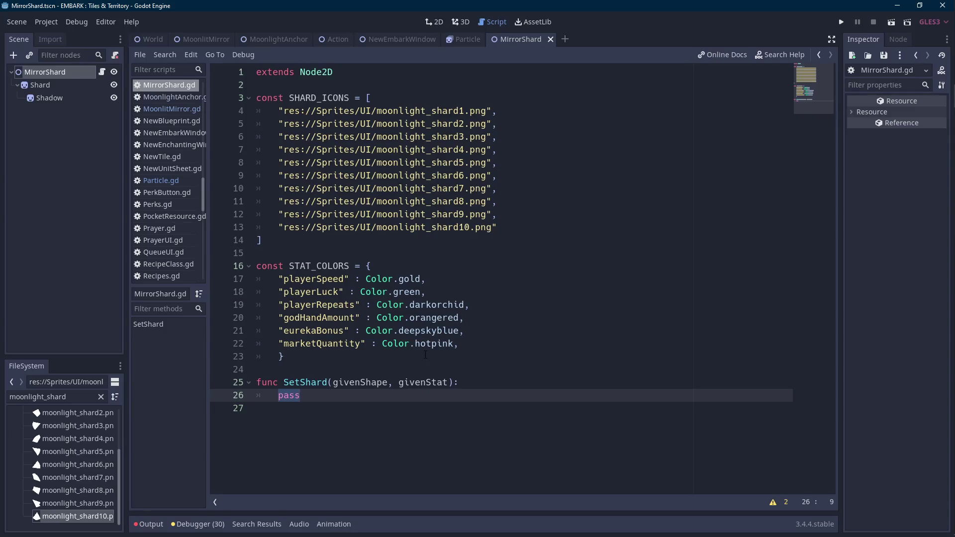
pyautogui.click(309, 369)
# Add 'onready var icon = $Shard' above the SetShard function
pyautogui.press('Return')
pyautogui.press('Return')
pyautogui.press('Up')
pyautogui.write('constr')
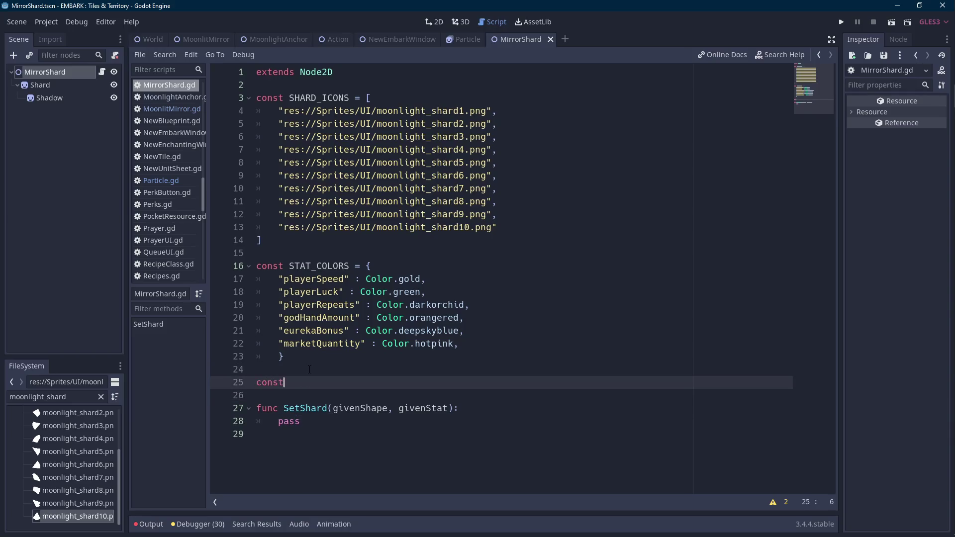
pyautogui.press('BackSpace')
pyautogui.press('BackSpace')
pyautogui.press('BackSpace')
pyautogui.write('onready')
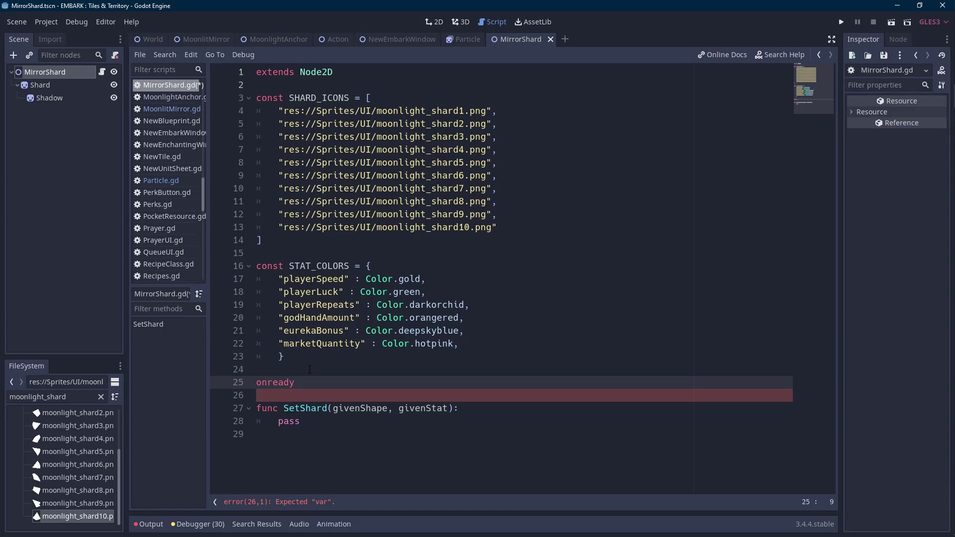
pyautogui.write('var ')
pyautogui.write('ic')
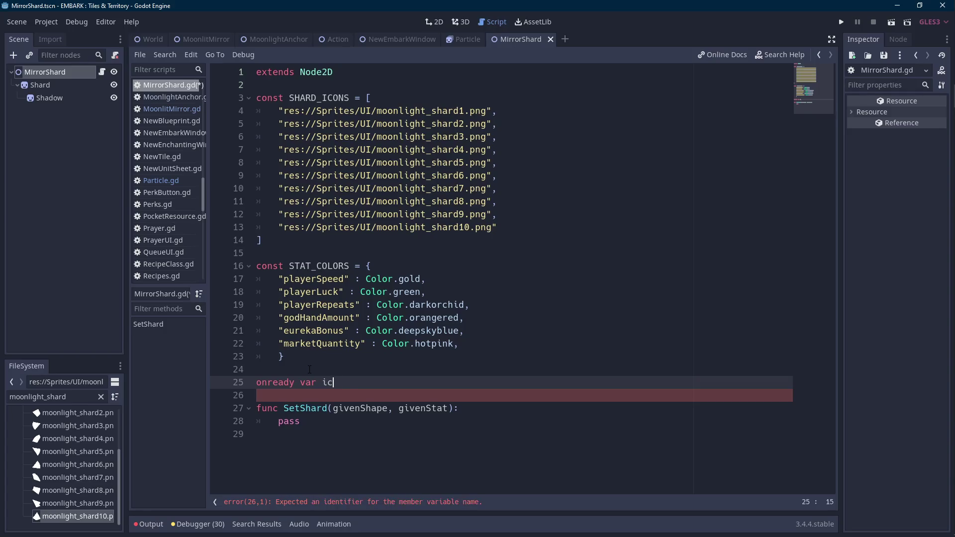
pyautogui.write('on = $Shard')
pyautogui.press('Down')
pyautogui.press('Down')
pyautogui.press('Down')
# Replace SetShard's pass with 'icon.texture = load(SHARD_ICONS[givenShape])'
pyautogui.press('End')
pyautogui.press('BackSpace')
pyautogui.press('BackSpace')
pyautogui.press('BackSpace')
pyautogui.write('icon.')
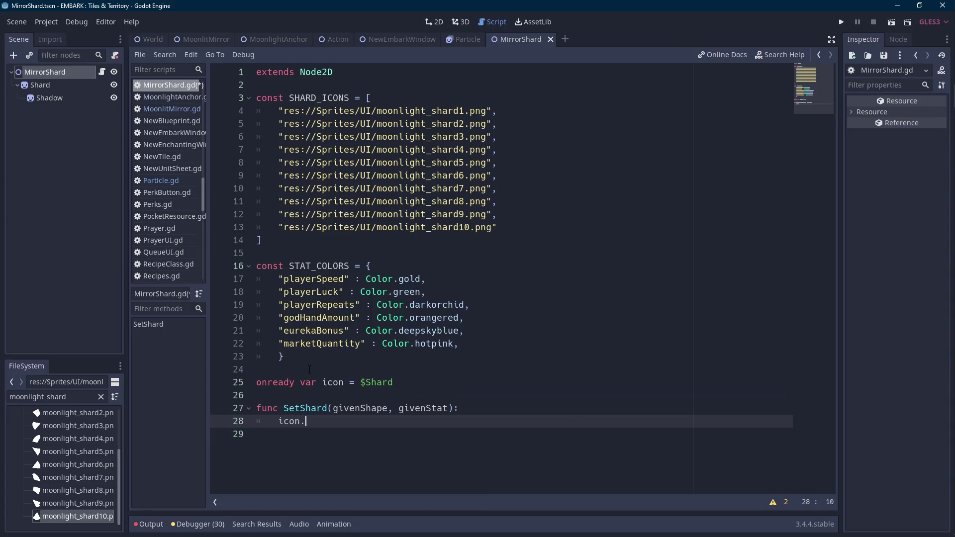
pyautogui.write('texture = load()')
pyautogui.press('Left')
pyautogui.write('shardic')
pyautogui.write('o')
pyautogui.press('Return')
pyautogui.write('[giv')
pyautogui.press('Return')
pyautogui.press('Right')
pyautogui.press('Right')
# Add 'icon.self_modulate = STAT_COLORS[givenStat]' as SetShard's next line
pyautogui.press('Return')
pyautogui.write('icon.self')
pyautogui.press('Return')
pyautogui.write('= ')
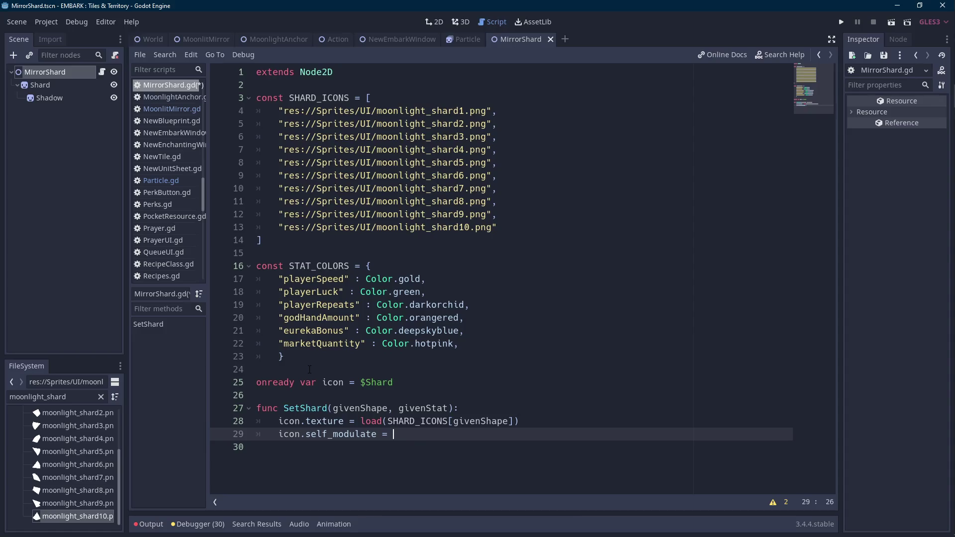
pyautogui.write('STATCO')
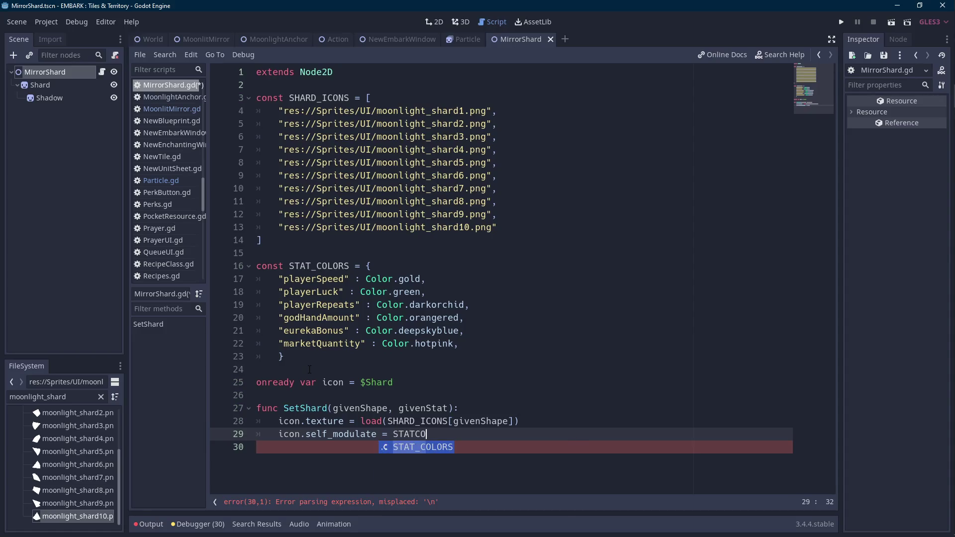
pyautogui.press('Return')
pyautogui.write('[]')
pyautogui.press('Left')
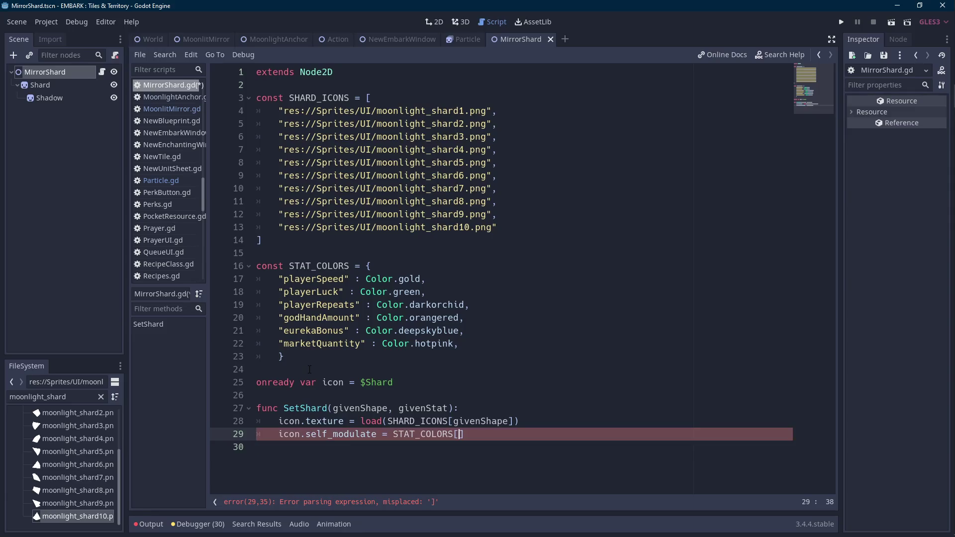
pyautogui.write('givenStat')
# Add blank lines after SetShard, save the script, and return to the 2D workspace
pyautogui.click(533, 433)
pyautogui.click(494, 445)
pyautogui.press('Return')
pyautogui.press('Return')
pyautogui.press('Return')
pyautogui.press('Return')
pyautogui.press('Return')
pyautogui.press('Return')
pyautogui.hotkey('ctrl', 's')
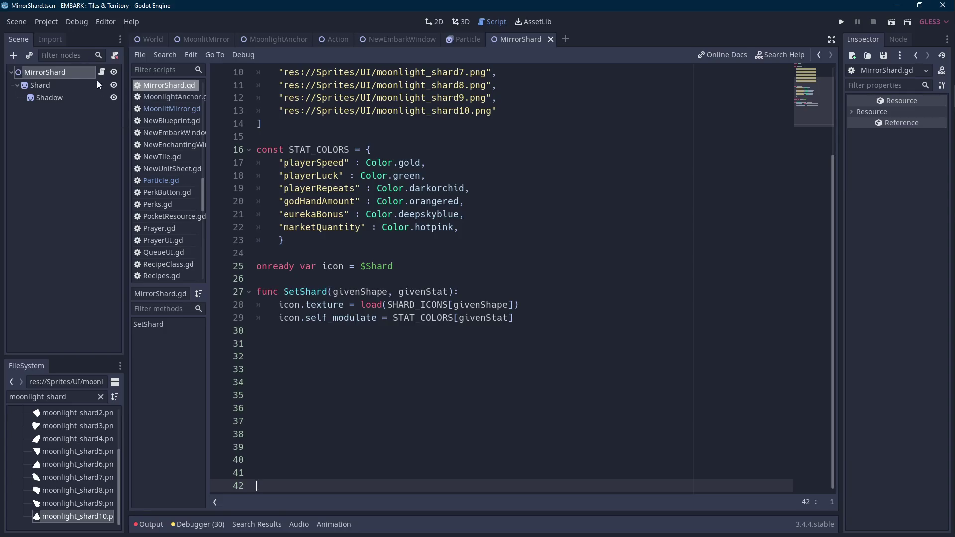
pyautogui.click(73, 72)
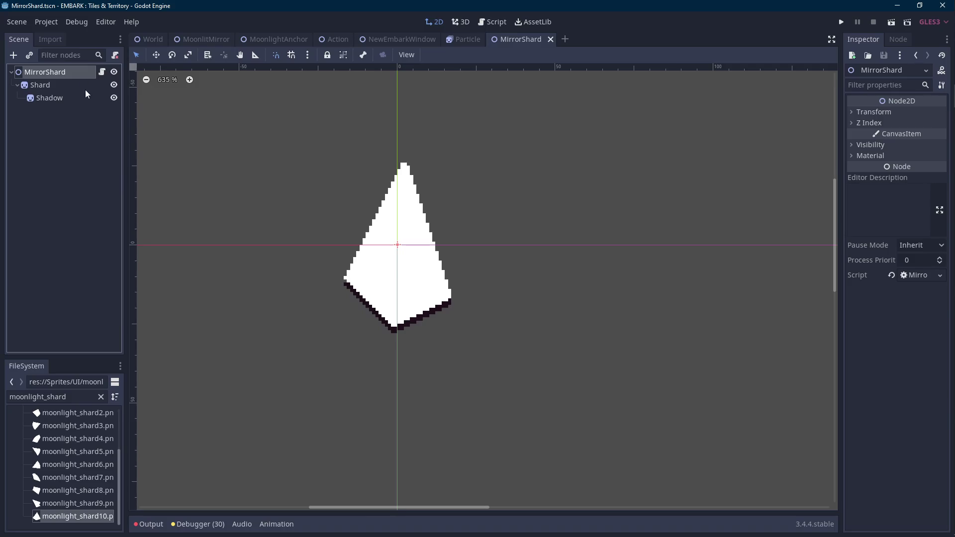
# Add an Area2D child to MirrorShard and rename it Hotbox
pyautogui.click(58, 85)
pyautogui.click(65, 72)
pyautogui.rightClick(64, 72)
pyautogui.hotkey('ctrl', 'a')
pyautogui.write('area2d')
pyautogui.doubleClick(383, 206)
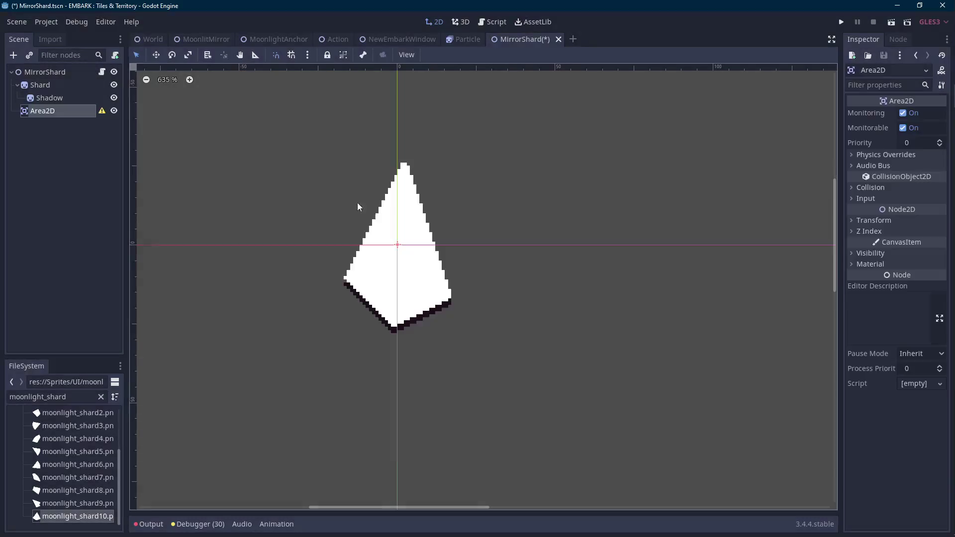
pyautogui.doubleClick(58, 112)
pyautogui.write('ea')
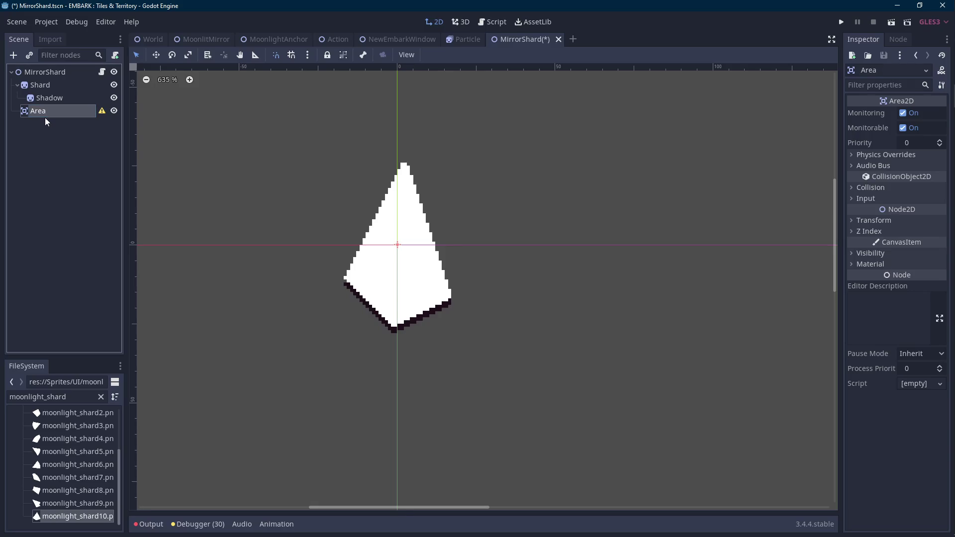
pyautogui.hotkey('ctrl', 'a')
pyautogui.write('Hotbox')
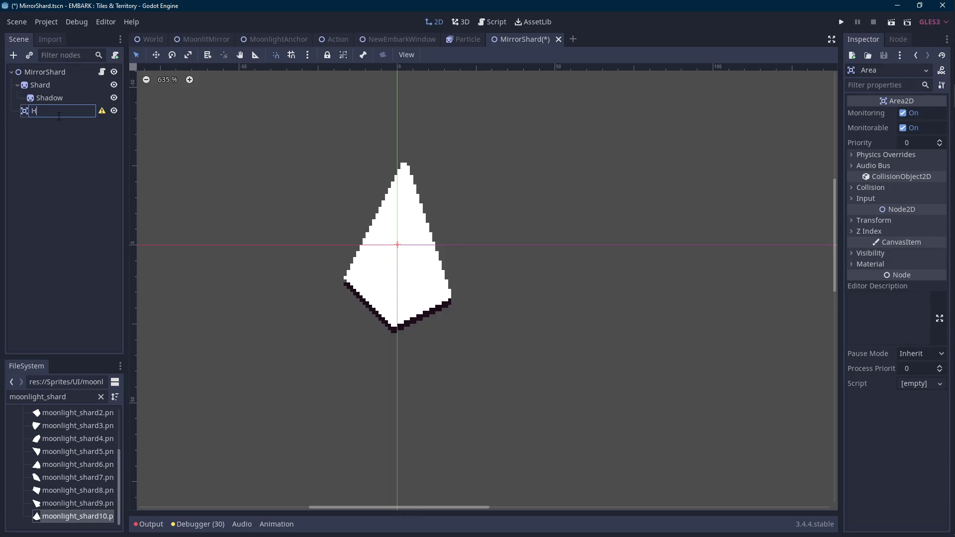
pyautogui.press('Return')
# Add a CollisionShape2D child under Hotbox and rename it Shape
pyautogui.rightClick(42, 109)
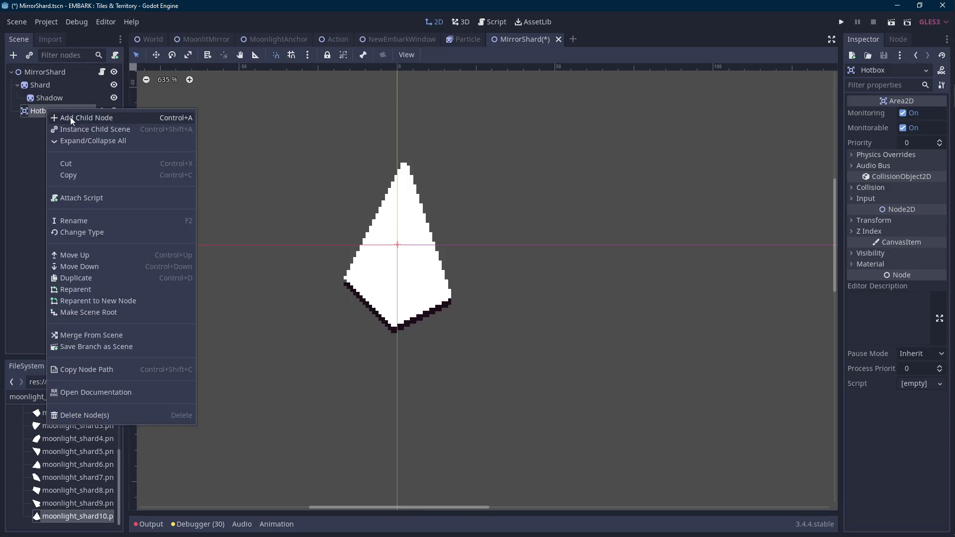
pyautogui.click(73, 118)
pyautogui.write('collision')
pyautogui.press('Return')
pyautogui.doubleClick(60, 127)
pyautogui.write('Shape')
pyautogui.press('Return')
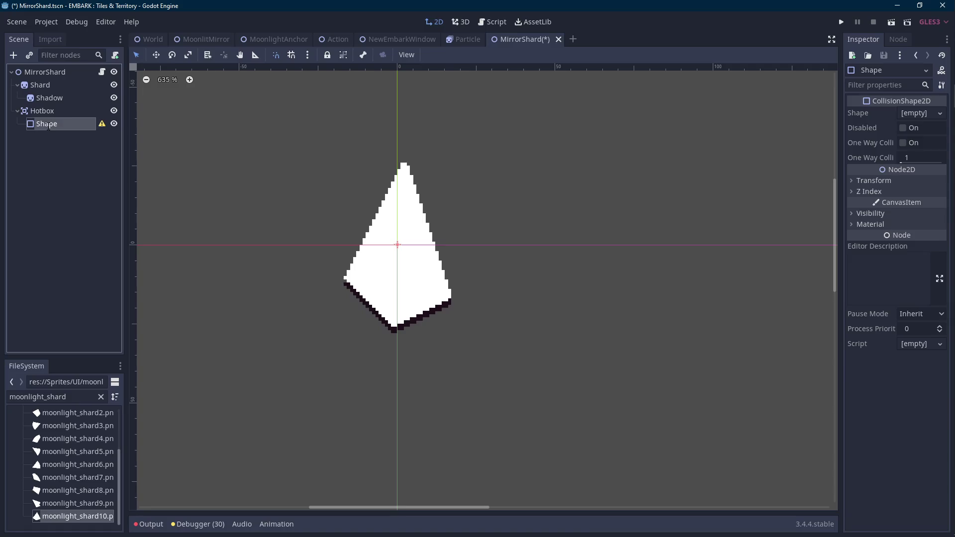
# Clear collision layer bit 1 and mask bit 1 in Hotbox's collision settings
pyautogui.press('Up')
pyautogui.click(858, 188)
pyautogui.click(860, 211)
pyautogui.click(860, 250)
pyautogui.hscroll(2, 765, 210)
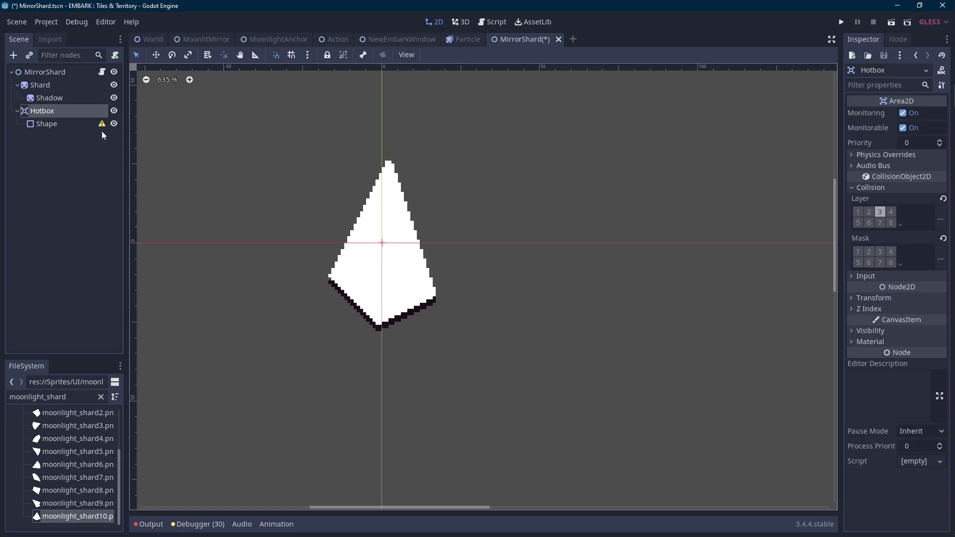
# Give Shape a new CapsuleShape2D and widen it to cover the whole shard
pyautogui.press('Down')
pyautogui.click(921, 114)
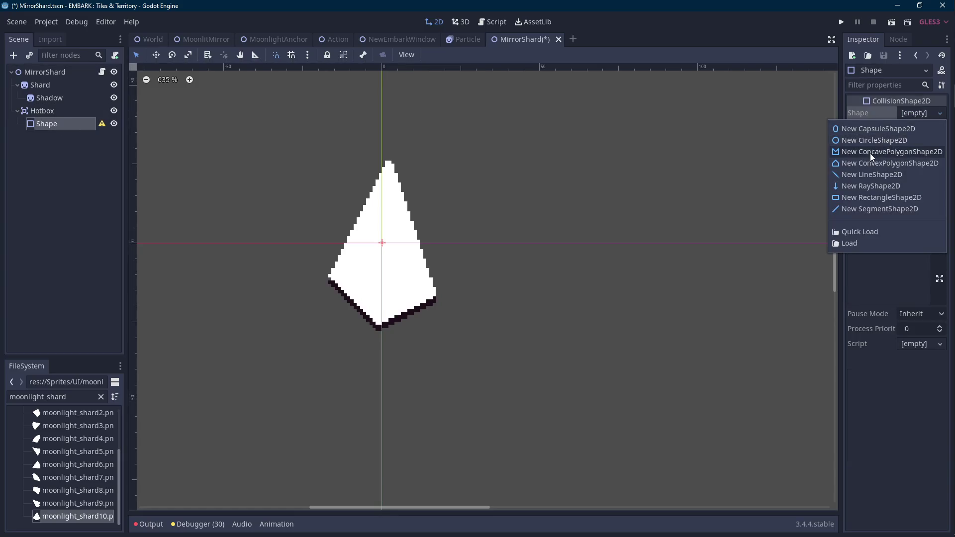
pyautogui.click(878, 129)
pyautogui.moveTo(413, 212); pyautogui.dragTo(435, 212)
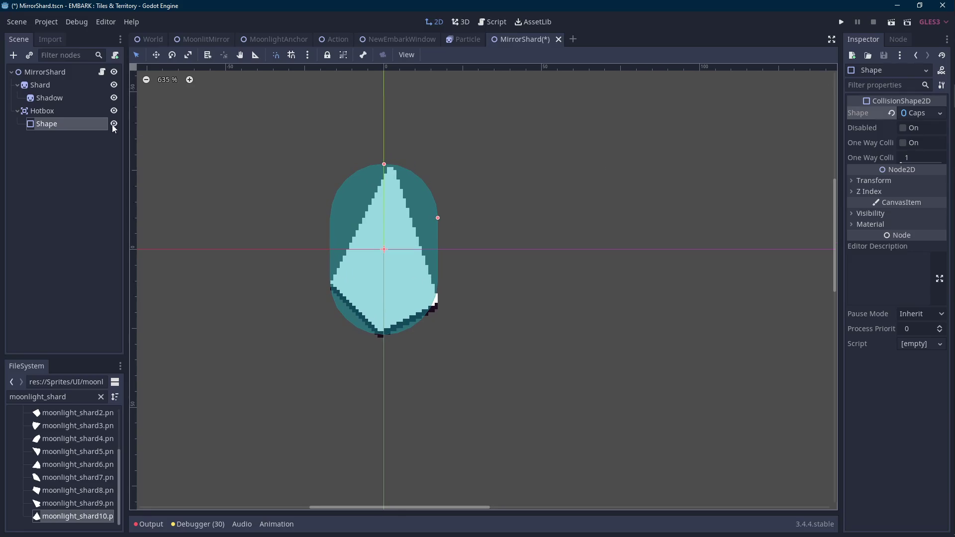
pyautogui.click(83, 114)
pyautogui.click(898, 39)
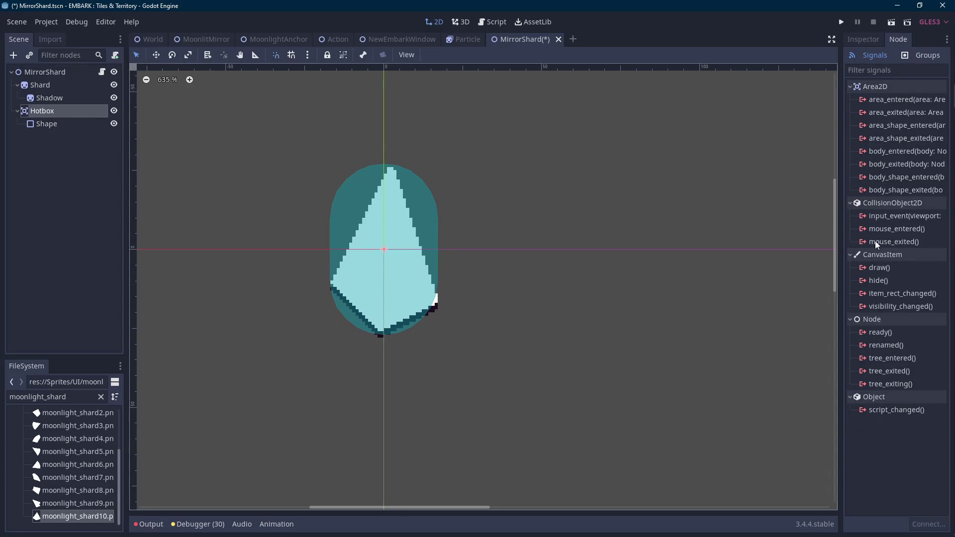
# Connect Hotbox's mouse_entered signal to a new Hovering method and remove the blank lines above it
pyautogui.doubleClick(887, 232)
pyautogui.doubleClick(459, 369)
pyautogui.write('Hovering')
pyautogui.press('Return')
pyautogui.press('Scroll_Lock')
pyautogui.moveTo(326, 422); pyautogui.dragTo(326, 347)
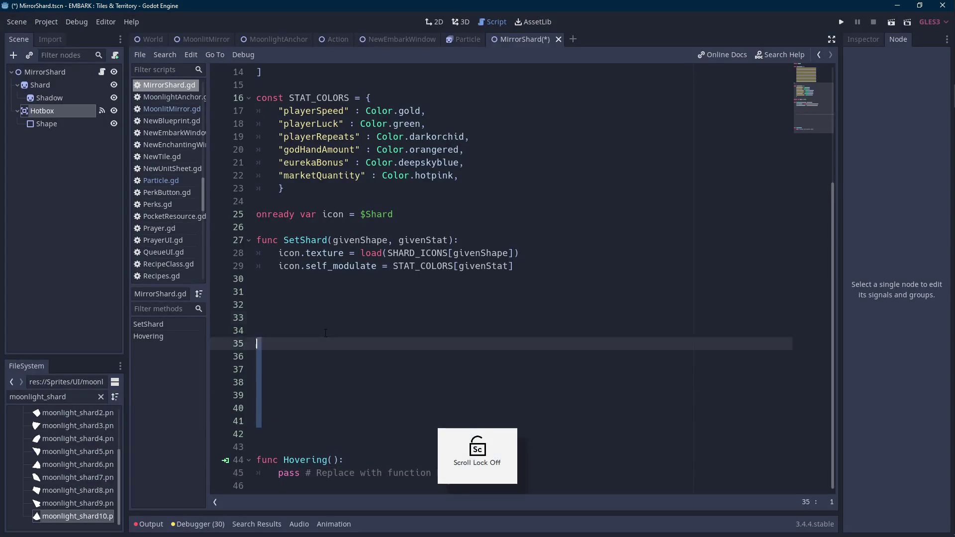
pyautogui.press('BackSpace')
pyautogui.click(434, 22)
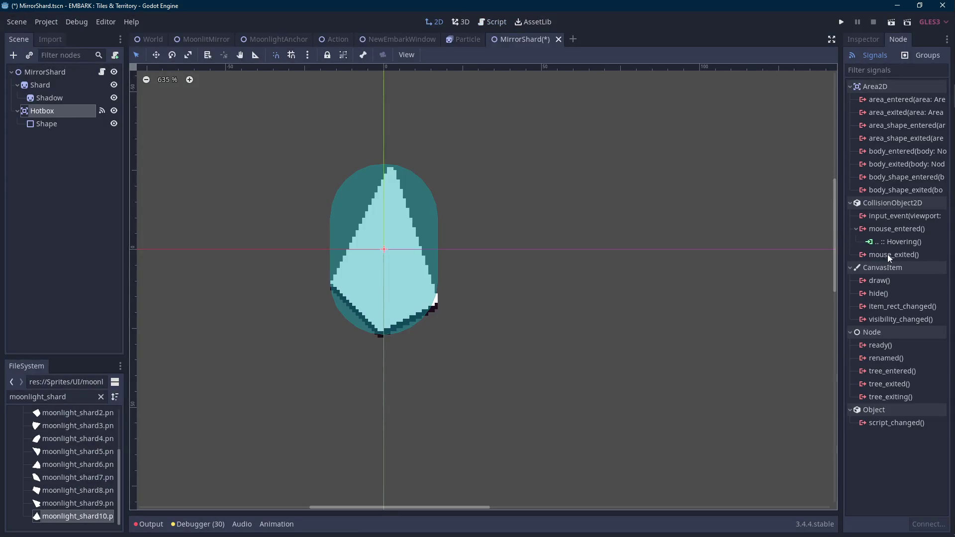
# Connect Hotbox's mouse_exited signal to a new Exit method
pyautogui.doubleClick(884, 255)
pyautogui.doubleClick(462, 374)
pyautogui.write('H')
pyautogui.press('Escape')
pyautogui.doubleClick(876, 255)
pyautogui.doubleClick(455, 372)
pyautogui.write('Exit')
pyautogui.press('Return')
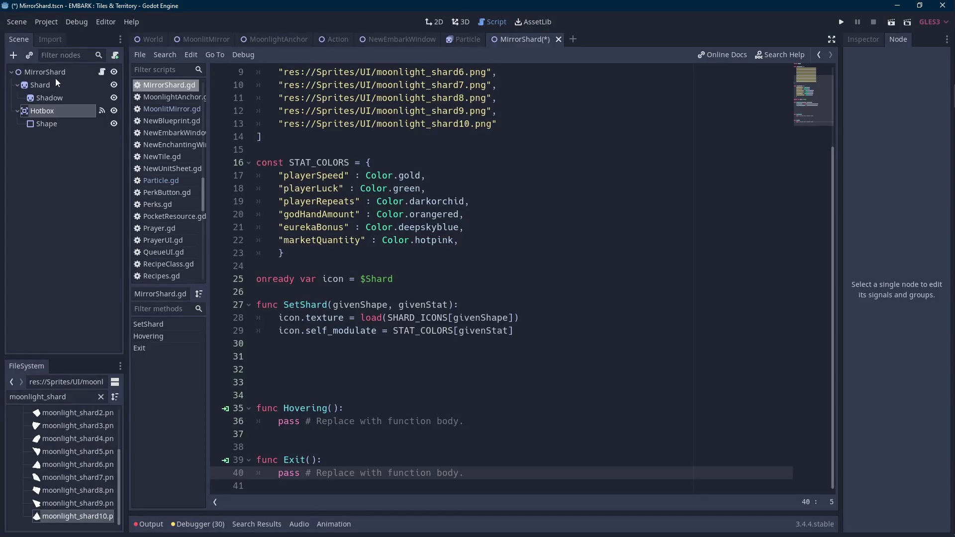
# Connect Hotbox's input_event signal to a new Input method
pyautogui.click(56, 75)
pyautogui.click(94, 101)
pyautogui.click(68, 110)
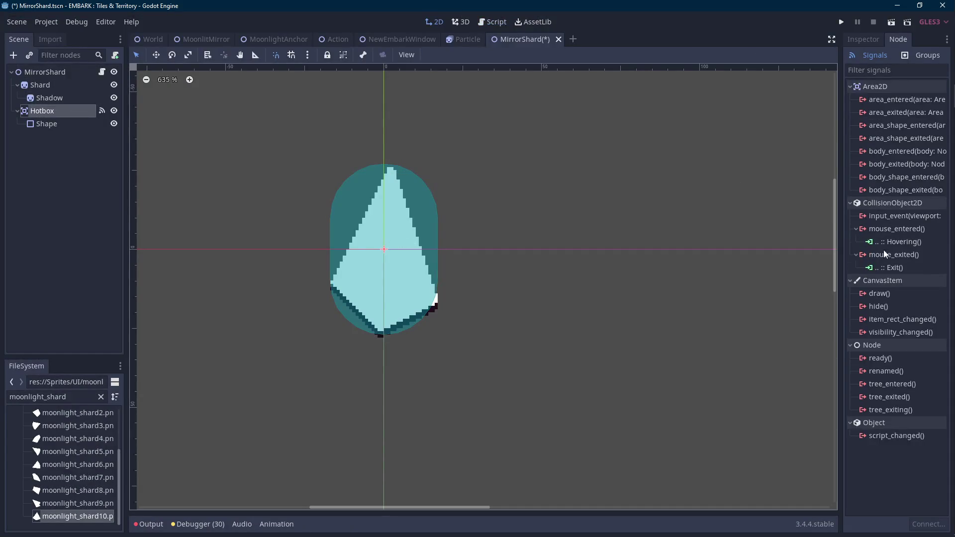
pyautogui.doubleClick(904, 215)
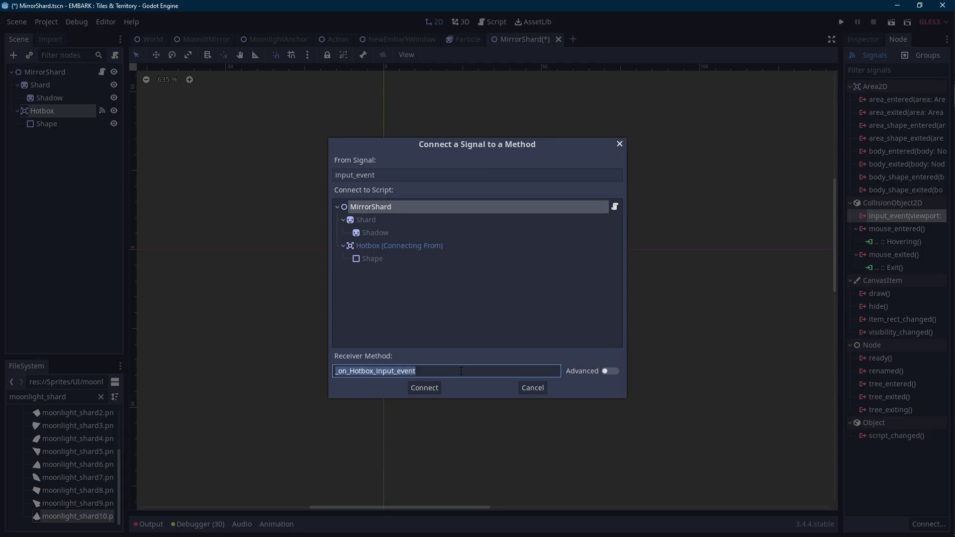
pyautogui.write('Input')
pyautogui.press('Return')
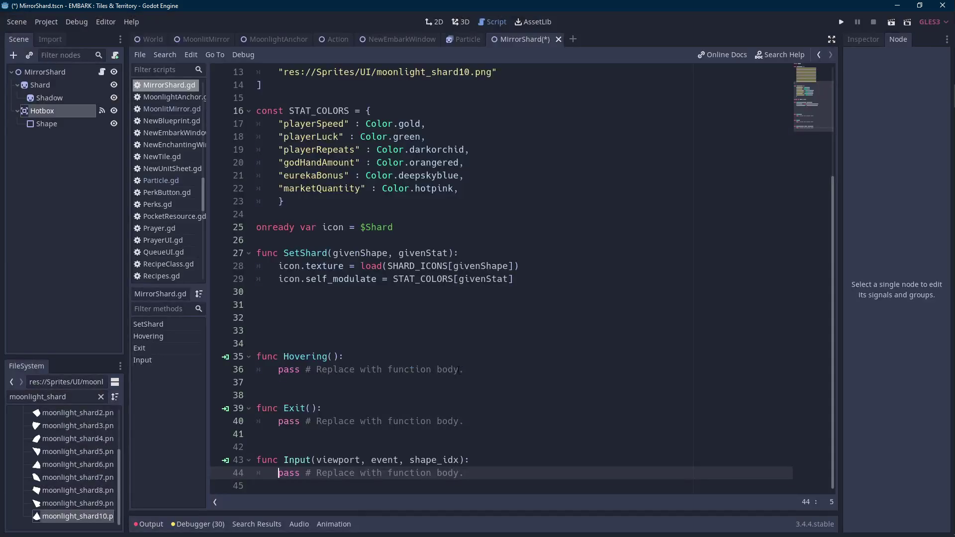
# Cut the Input function from the end of the script and paste it below SetShard
pyautogui.click(459, 330)
pyautogui.press('BackSpace')
pyautogui.press('BackSpace')
pyautogui.press('BackSpace')
pyautogui.click(464, 434)
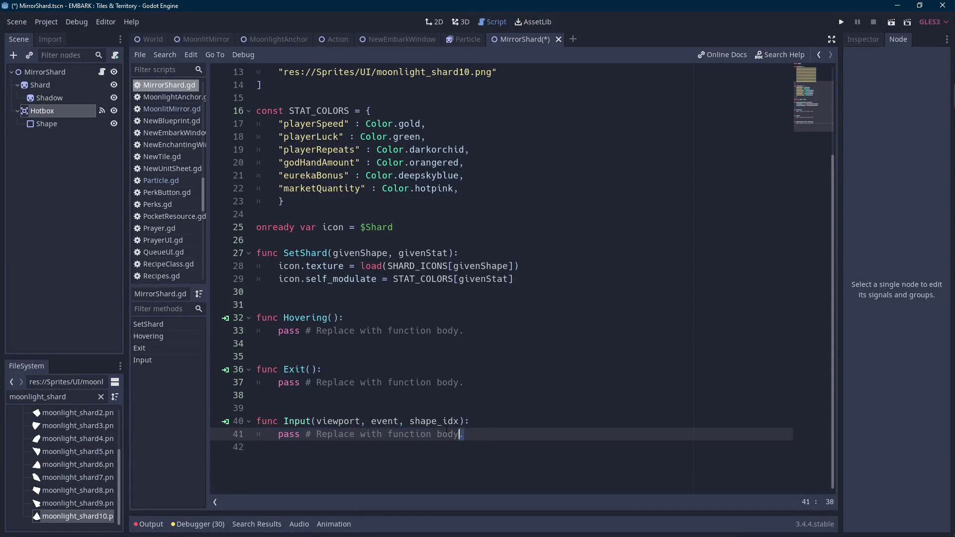
pyautogui.moveTo(464, 434); pyautogui.dragTo(257, 408)
pyautogui.click(257, 420)
pyautogui.click(463, 434)
pyautogui.moveTo(463, 433); pyautogui.dragTo(257, 407)
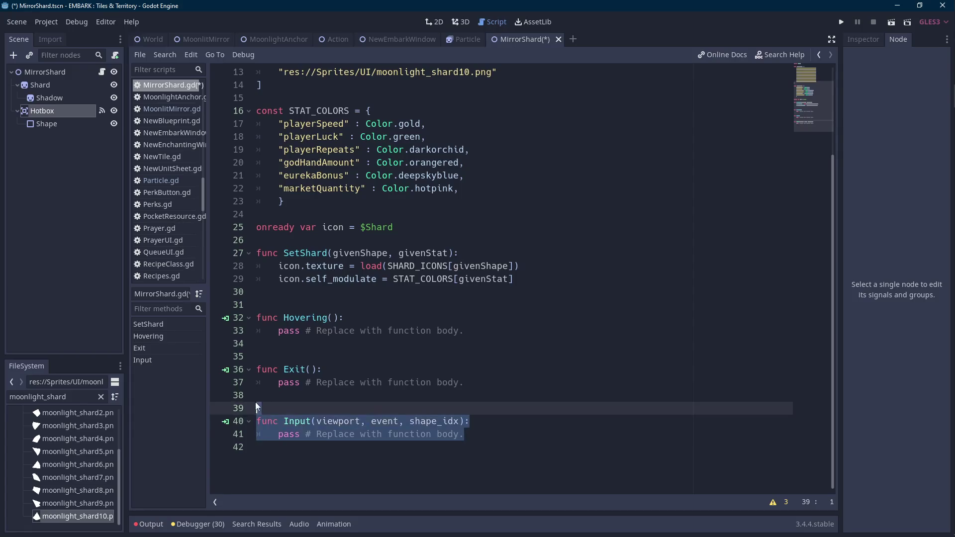
pyautogui.hotkey('ctrl', 'x')
pyautogui.click(279, 298)
pyautogui.hotkey('ctrl', 'v')
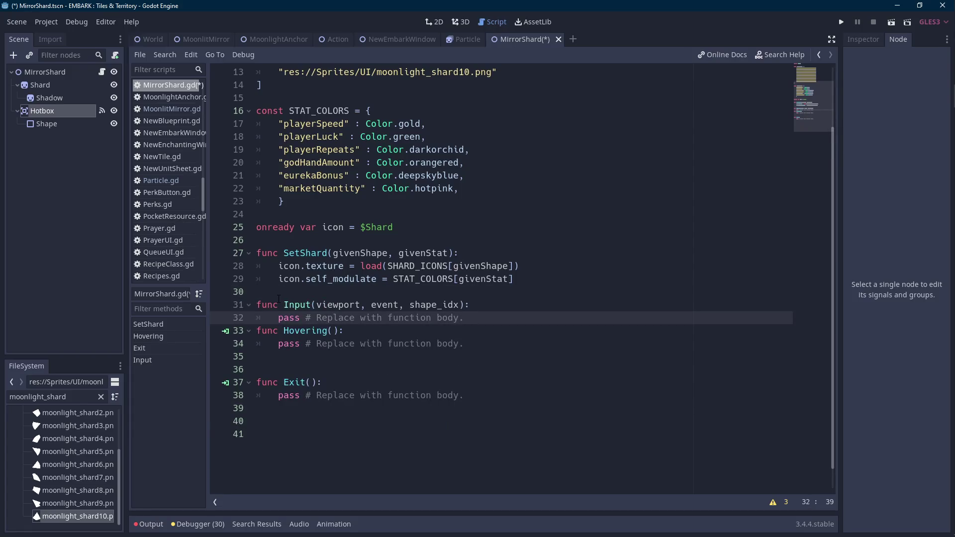
# Add a blank line before Hovering, remove the extra line before Exit, and delete trailing empty lines
pyautogui.press('Right')
pyautogui.press('Return')
pyautogui.press('Down')
pyautogui.press('Down')
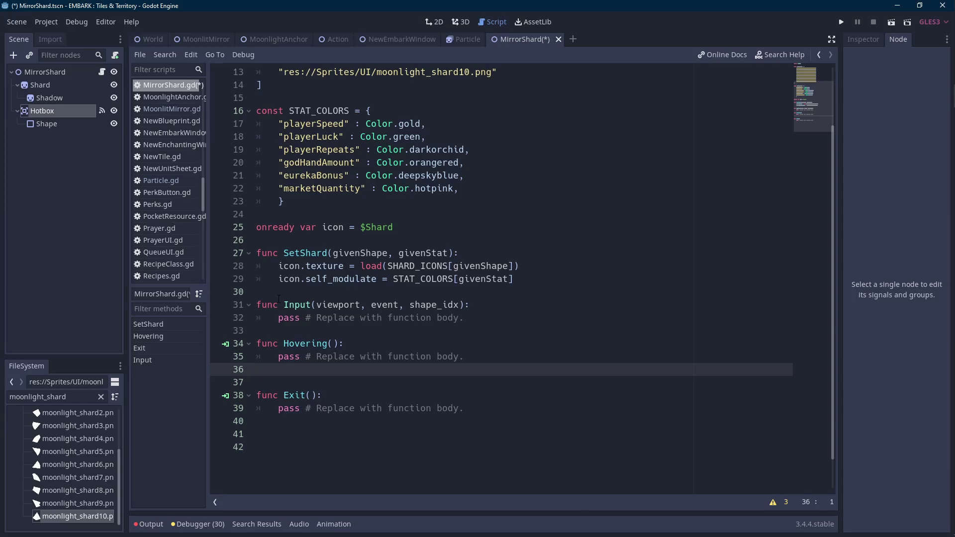
pyautogui.press('Delete')
pyautogui.press('Down')
pyautogui.press('Down')
pyautogui.press('Down')
pyautogui.press('BackSpace')
pyautogui.press('BackSpace')
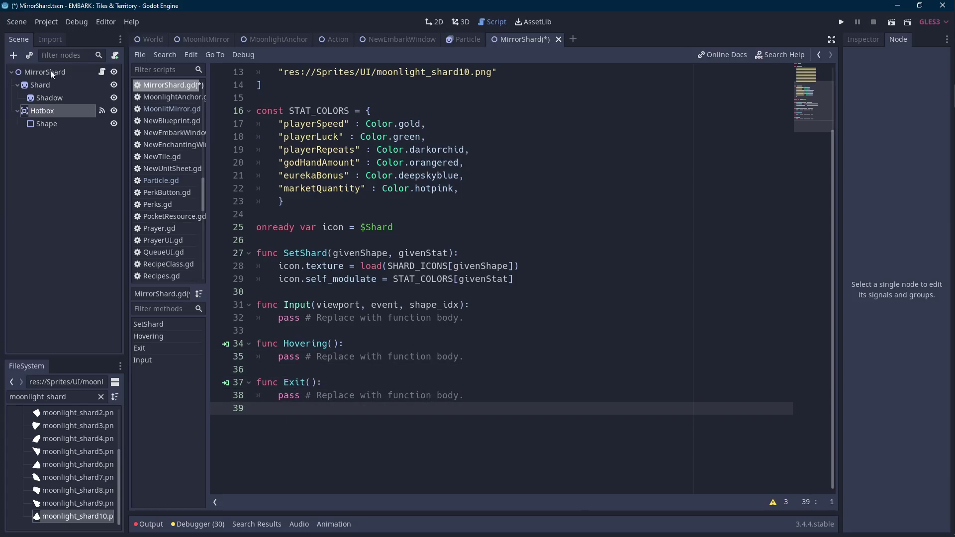
pyautogui.rightClick(51, 72)
pyautogui.click(86, 99)
# Add a Tween node under MirrorShard, rename it ShardTween, and save the scene
pyautogui.write('twee')
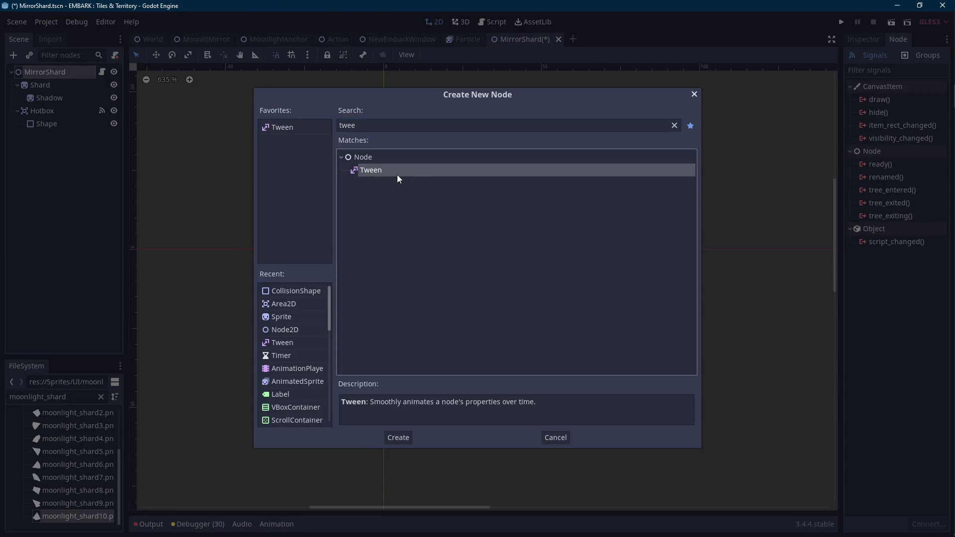
pyautogui.doubleClick(397, 170)
pyautogui.doubleClick(88, 137)
pyautogui.write('ShardTween')
pyautogui.press('Return')
pyautogui.hotkey('ctrl', 's')
# Below the icon variable in MirrorShard.gd, add 'onready var shardTween = $ShardTween'
pyautogui.hotkey('ctrl', 'F3')
pyautogui.scroll(2, 400, 184)
pyautogui.scroll(-2, 399, 185)
pyautogui.click(423, 305)
pyautogui.press('Return')
pyautogui.write('onready var shardT')
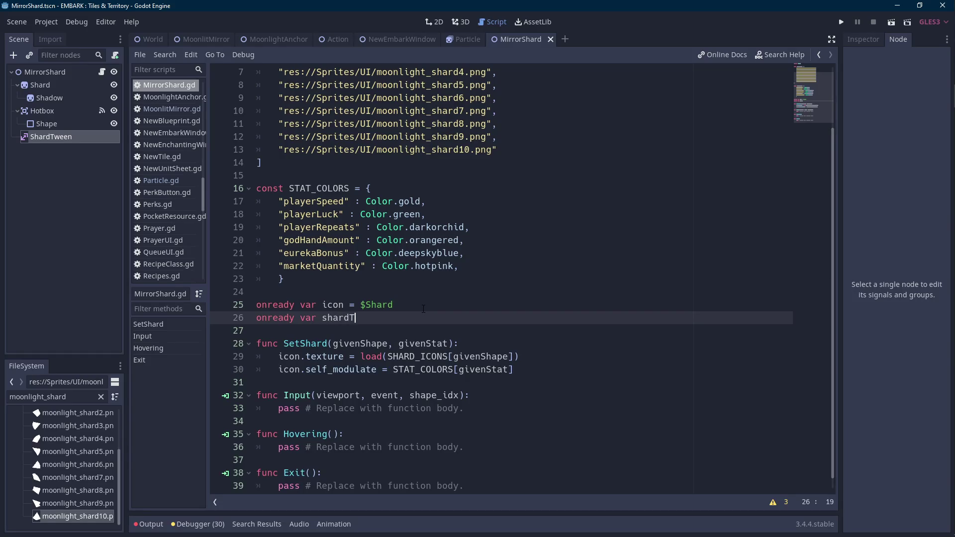
pyautogui.write('ween = $ShardTween')
# Replace the Hovering function's placeholder body with shardTween
pyautogui.hotkey('ctrl', 'Left')
pyautogui.hotkey('ctrl', 'Left')
pyautogui.hotkey('ctrl', 'Left')
pyautogui.hotkey('ctrl', 'shift', 'Right')
pyautogui.scroll(-1, 424, 308)
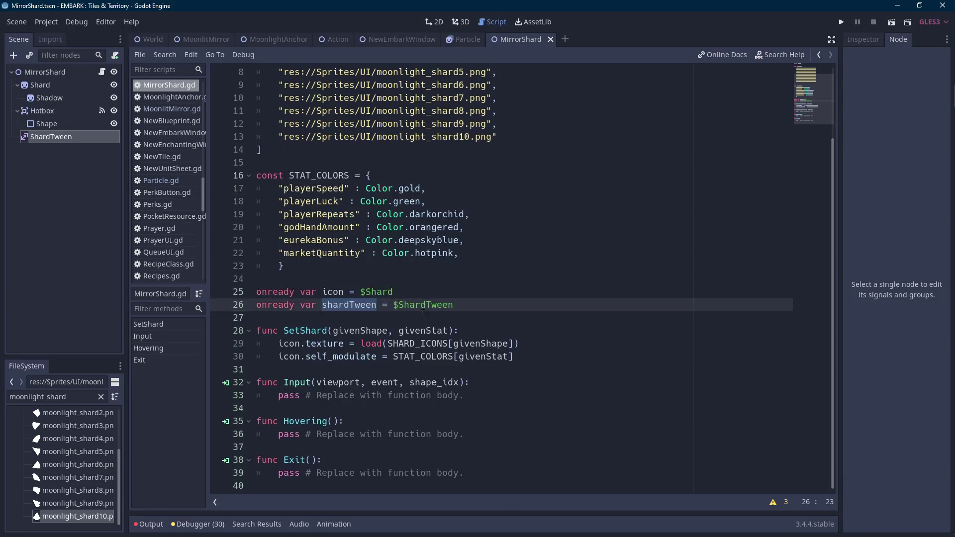
pyautogui.click(440, 395)
pyautogui.click(440, 485)
pyautogui.press('Return')
pyautogui.press('Return')
pyautogui.press('Return')
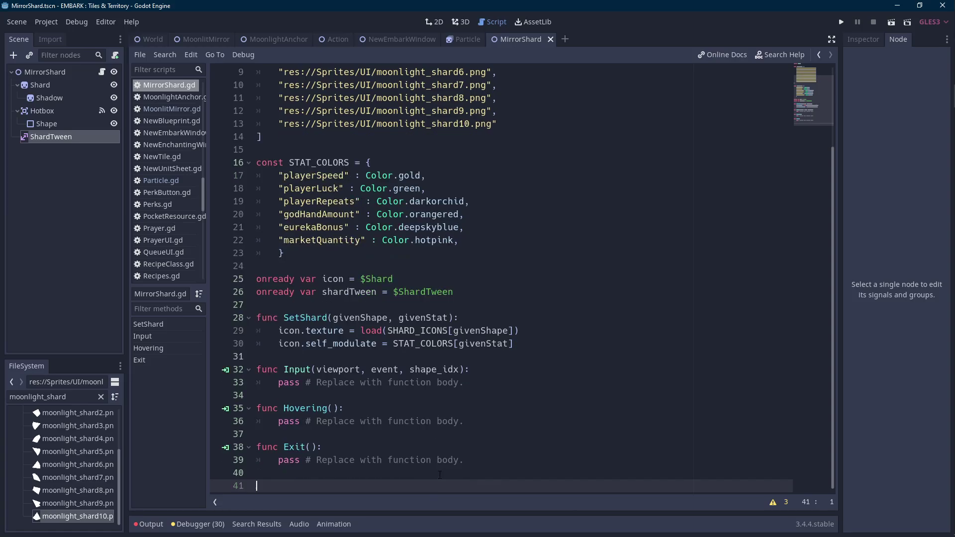
pyautogui.scroll(-1, 440, 471)
pyautogui.press('Up')
pyautogui.press('Up')
pyautogui.press('Up')
pyautogui.press('End')
pyautogui.hotkey('ctrl', 'shift', 'Left')
pyautogui.hotkey('ctrl', 'shift', 'Left')
pyautogui.hotkey('ctrl', 'shift', 'Left')
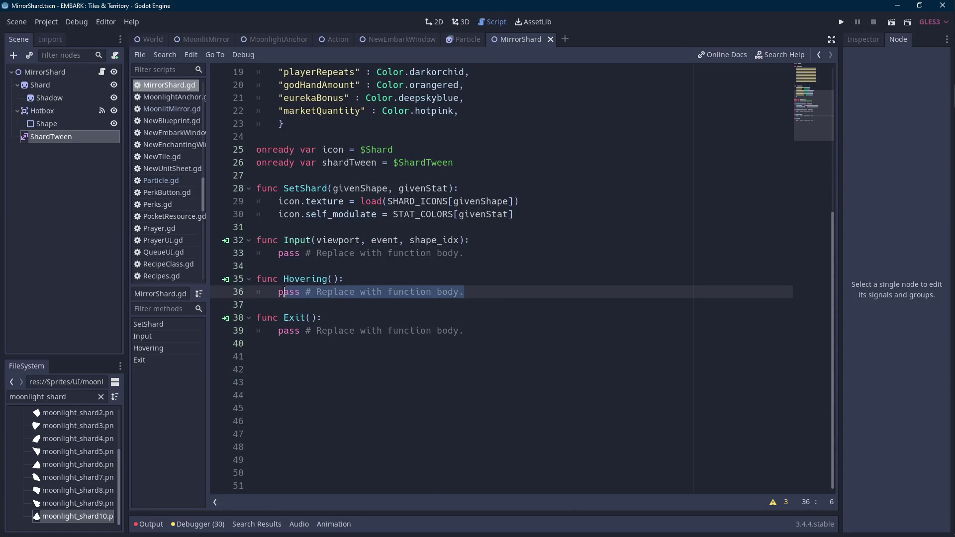
pyautogui.hotkey('ctrl', 'v')
# Begin a shardTween.interpolate_property call with arguments icon and "position:y"
pyautogui.write('.inter')
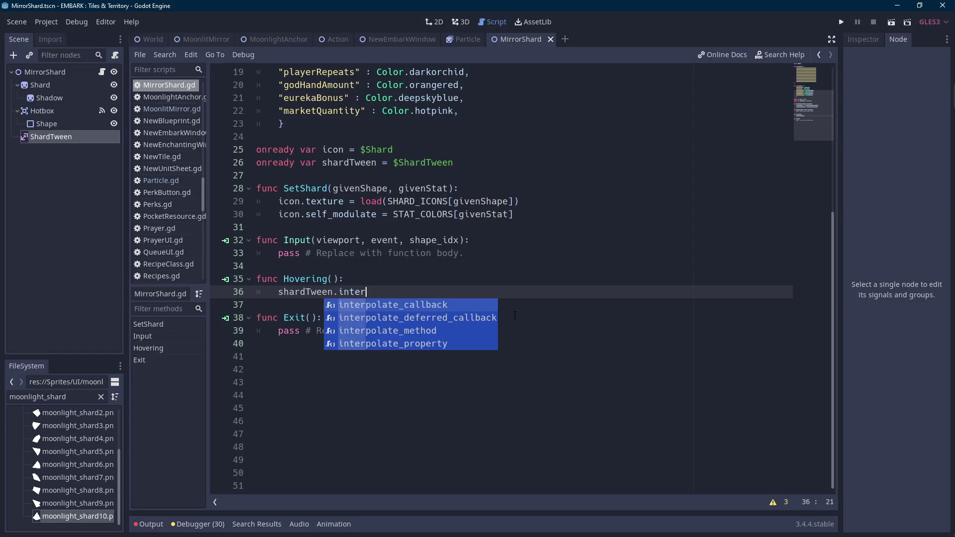
pyautogui.press('Return')
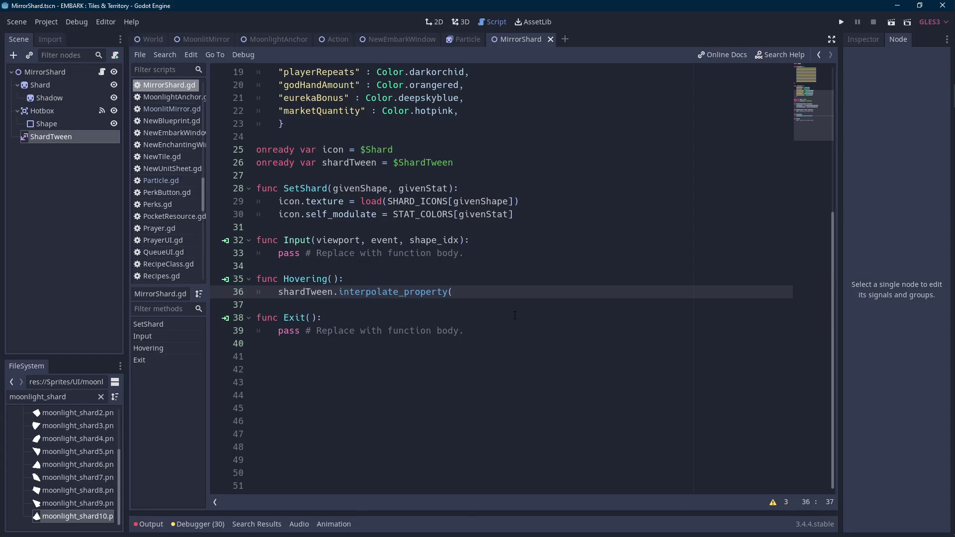
pyautogui.write('s')
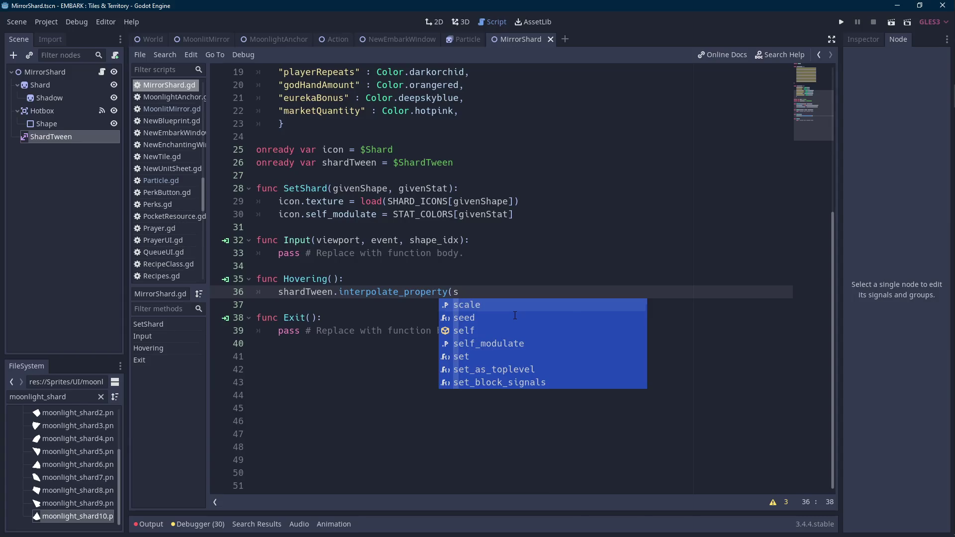
pyautogui.write('har')
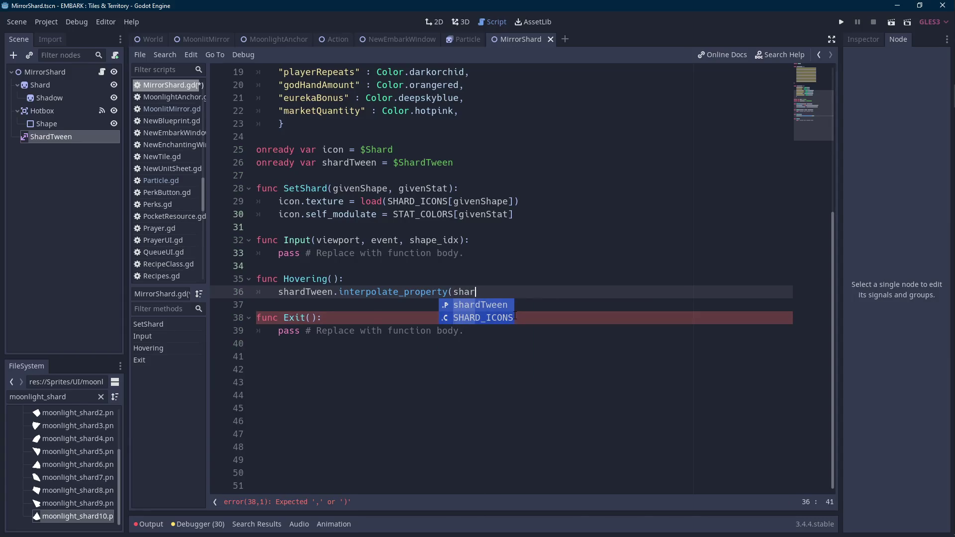
pyautogui.press('BackSpace')
pyautogui.press('BackSpace')
pyautogui.press('BackSpace')
pyautogui.press('BackSpace')
pyautogui.write('icon,')
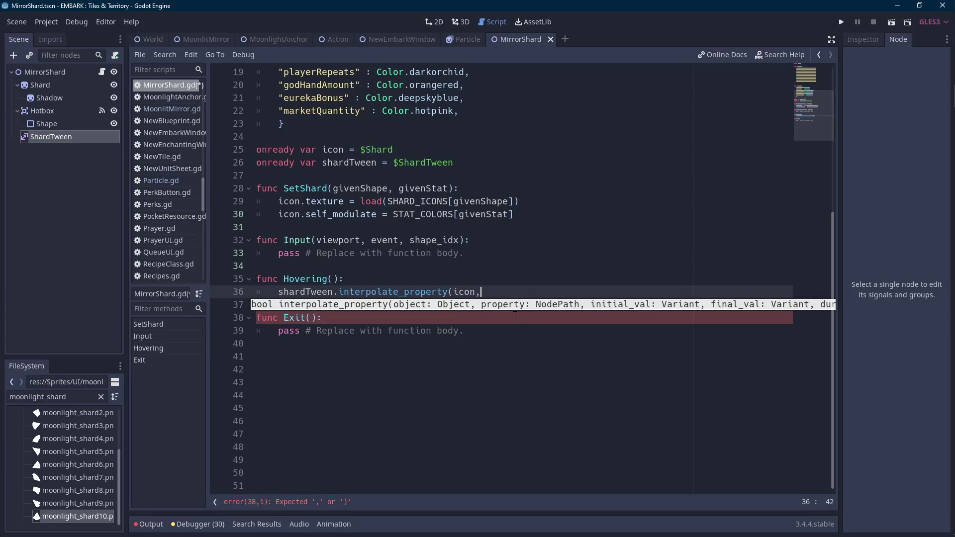
pyautogui.write(' "')
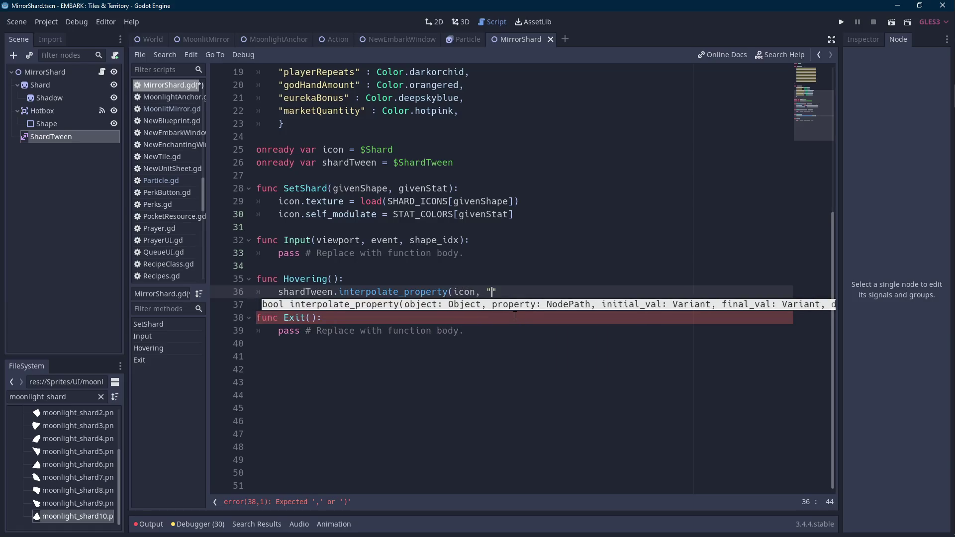
pyautogui.write('position:y",')
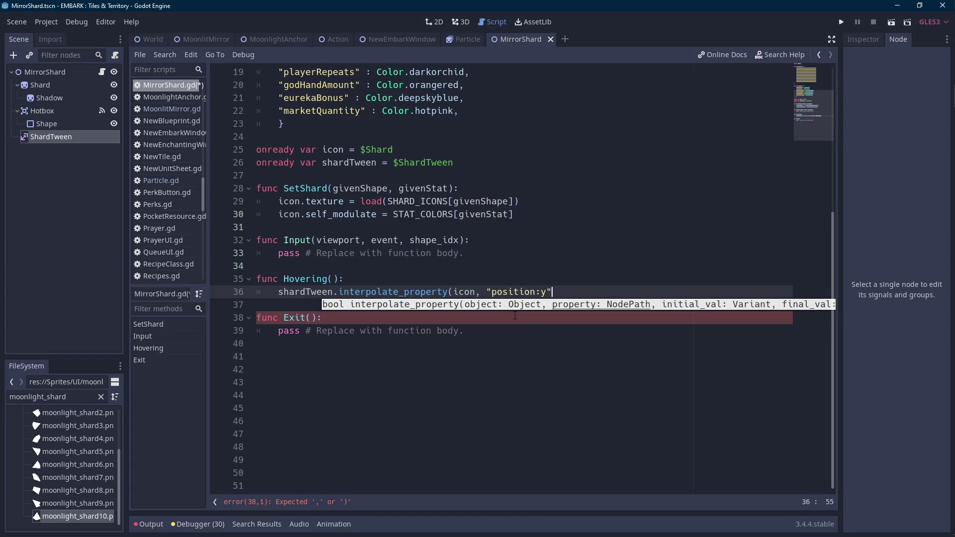
# Inspect the Shard sprite node's transform properties, then return to MirrorShard.gd
pyautogui.click(96, 94)
pyautogui.click(73, 73)
pyautogui.click(98, 83)
pyautogui.click(863, 39)
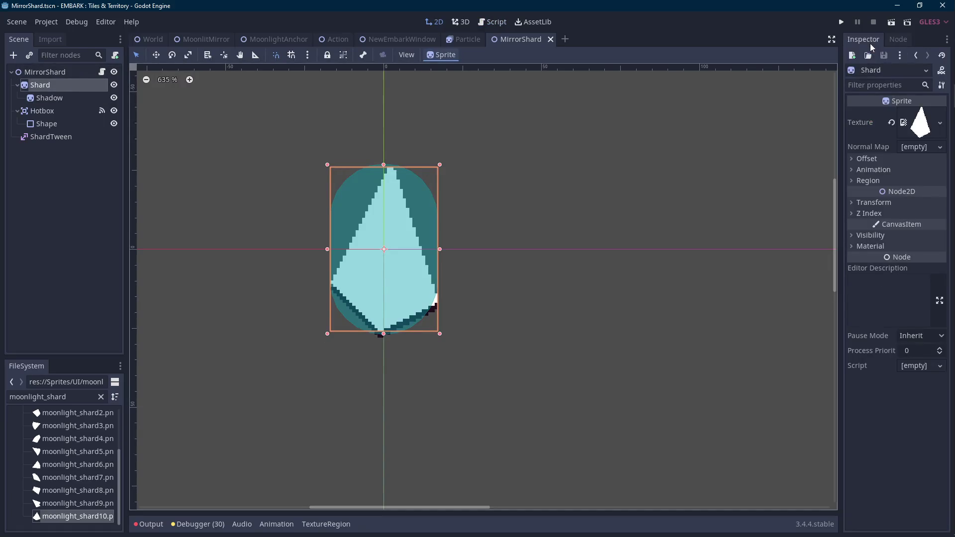
pyautogui.click(877, 205)
pyautogui.click(102, 72)
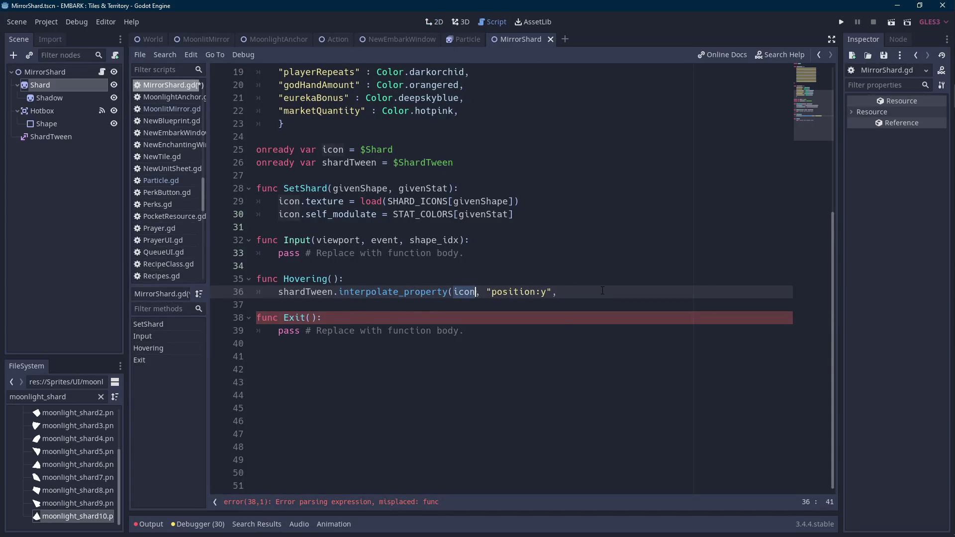
# Add icon and -4 as the next interpolate_property arguments
pyautogui.write(' icon,')
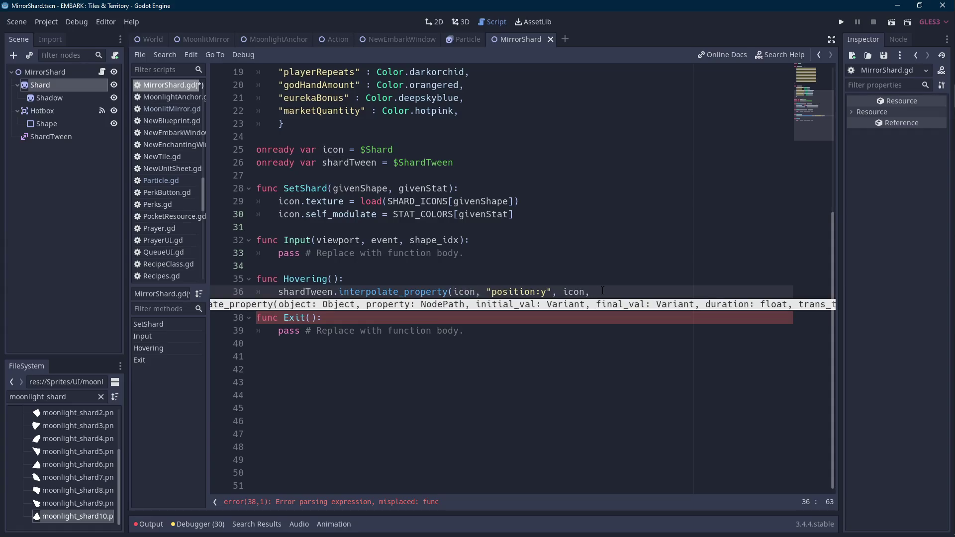
pyautogui.write('-4,')
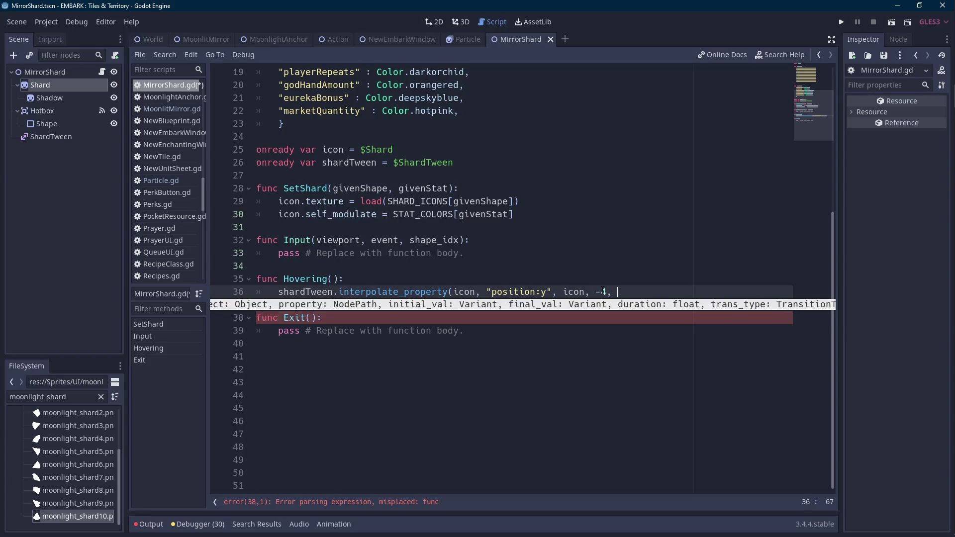
pyautogui.scroll(3, 556, 275)
pyautogui.scroll(-1, 556, 275)
pyautogui.click(483, 243)
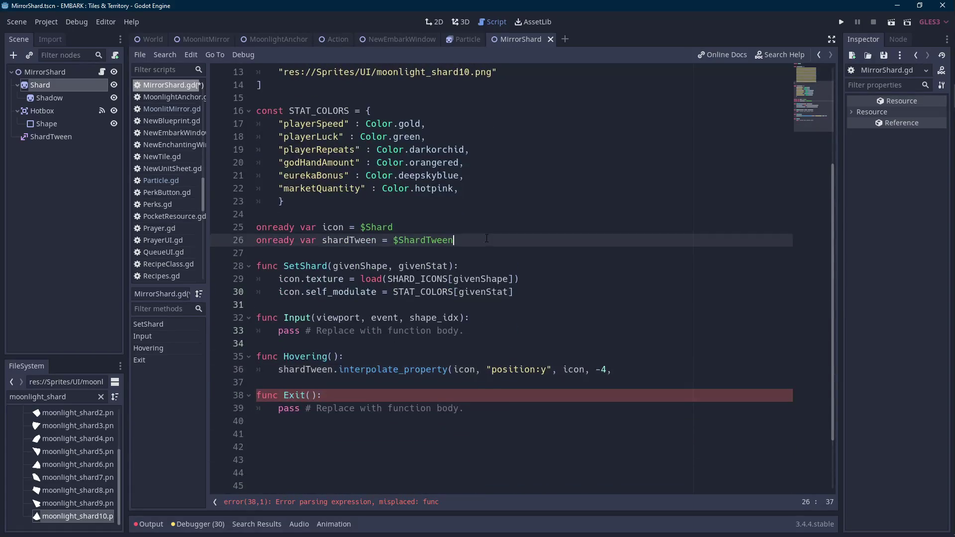
# Declare const HOVER_DISTANCE = 4 and use it instead of 4 in Hovering's tween
pyautogui.press('Up')
pyautogui.press('Up')
pyautogui.press('Return')
pyautogui.write('const HOV')
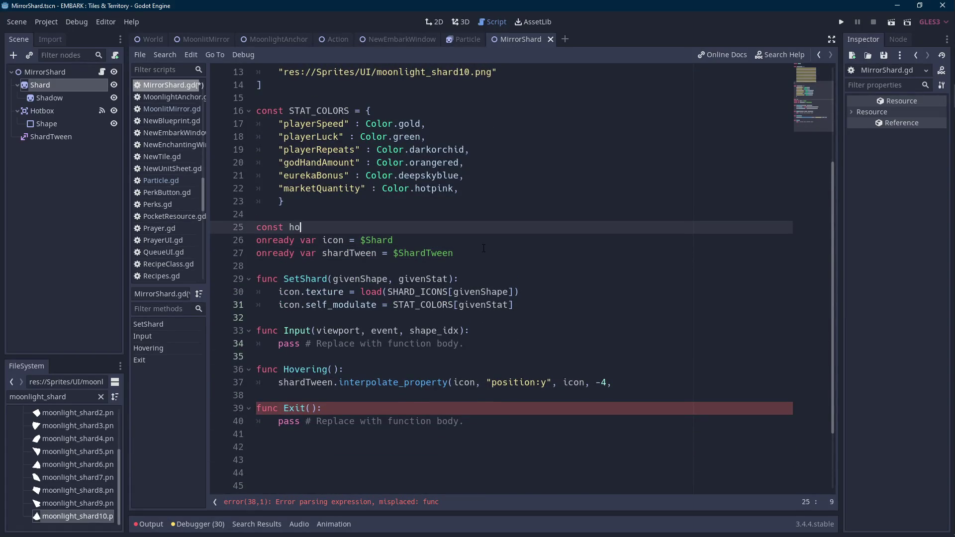
pyautogui.write('ER_DISTANCE = 4')
pyautogui.press('Left')
pyautogui.hotkey('ctrl', 'Left')
pyautogui.hotkey('ctrl', 'Left')
pyautogui.hotkey('ctrl', 'shift', 'Right')
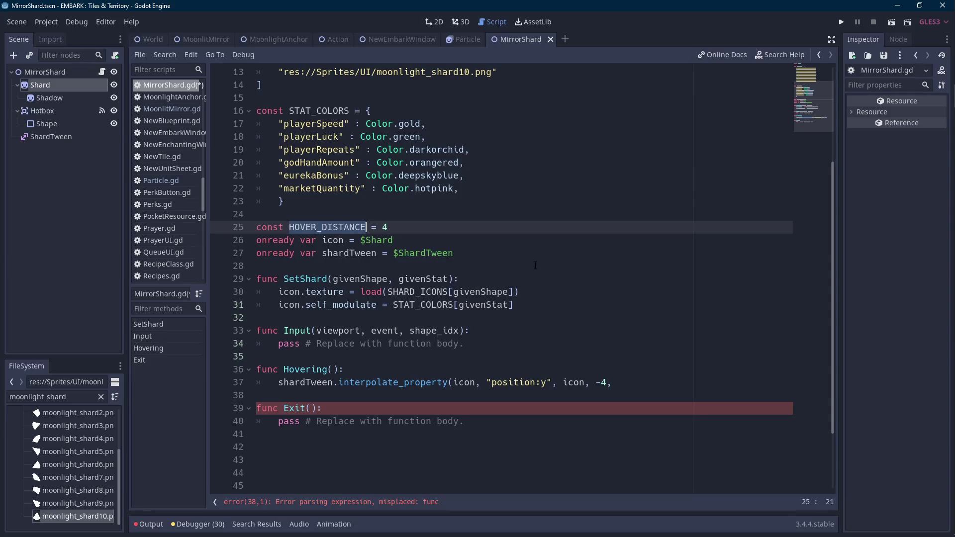
pyautogui.hotkey('ctrl', 'c')
pyautogui.doubleClick(603, 382)
pyautogui.hotkey('ctrl', 'v')
# Finish the tween call with duration 0.15, TRANS_CUBIC and EASE_OUT
pyautogui.click(707, 381)
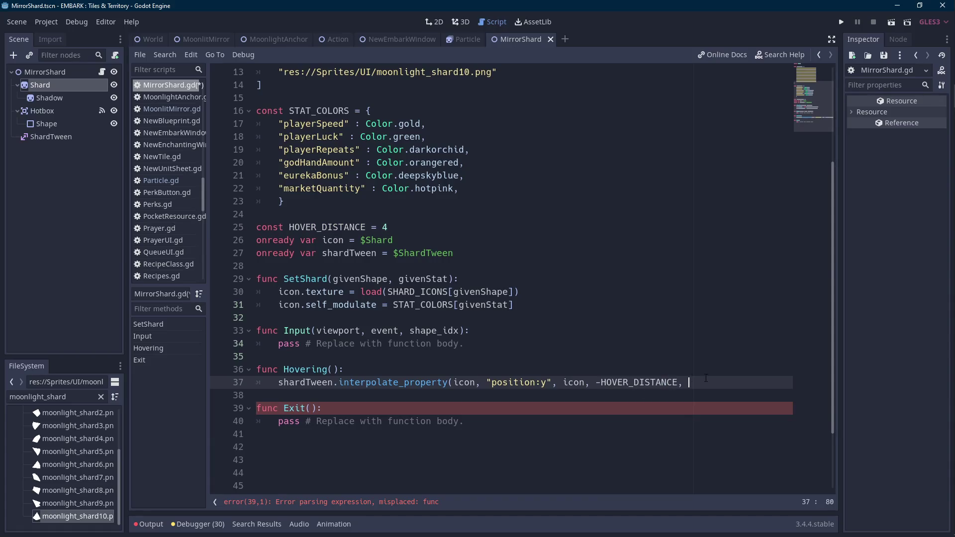
pyautogui.press('BackSpace')
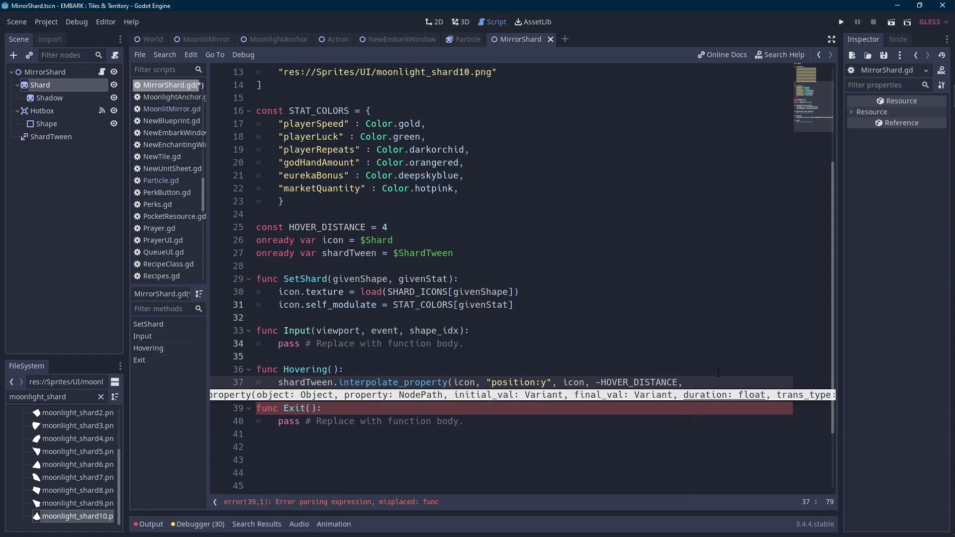
pyautogui.write(' 0.15,')
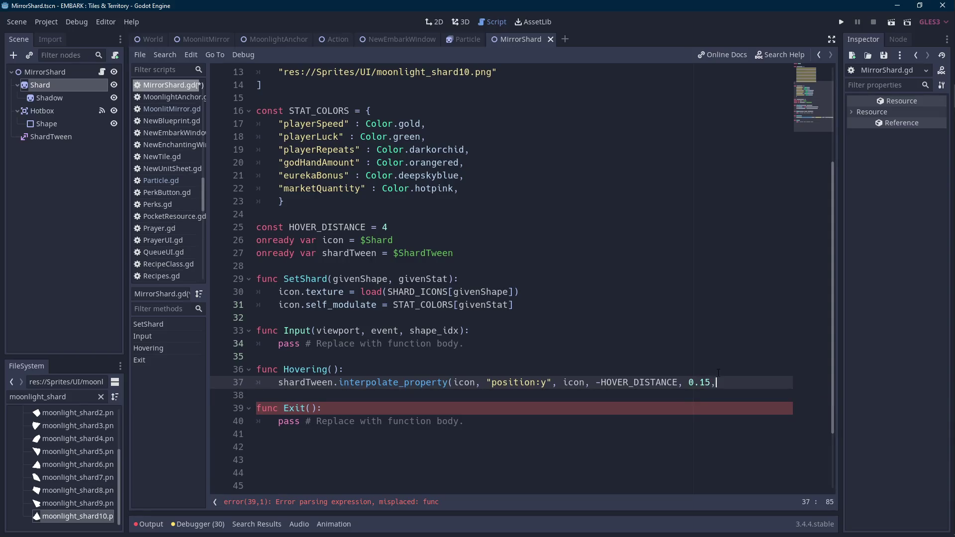
pyautogui.press('Down')
pyautogui.press('Down')
pyautogui.press('Down')
pyautogui.press('Return')
pyautogui.write(',')
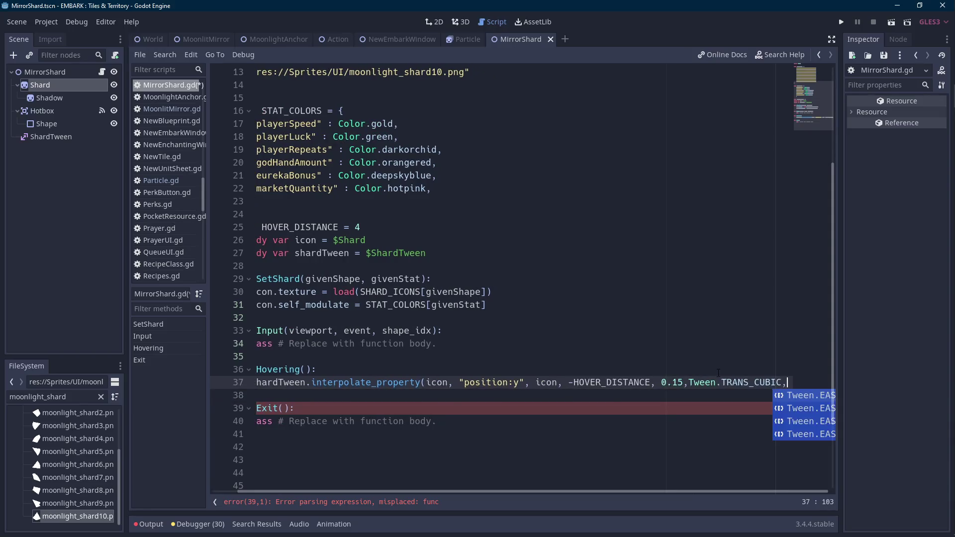
pyautogui.press('Down')
pyautogui.press('Down')
pyautogui.press('Return')
pyautogui.write(')')
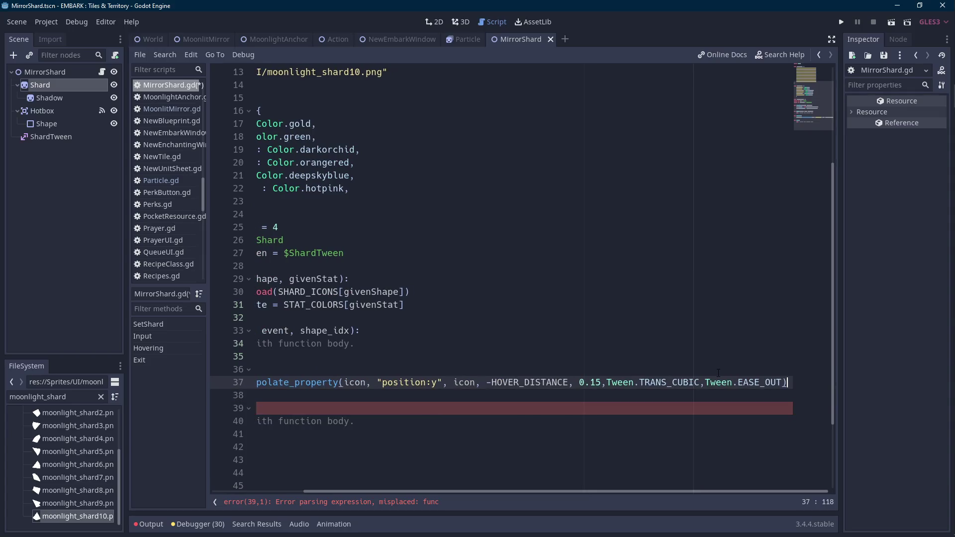
pyautogui.hotkey('ctrl', 'Left')
pyautogui.hotkey('ctrl', 'Left')
pyautogui.hotkey('ctrl', 'Left')
pyautogui.hotkey('ctrl', 'Right')
pyautogui.press('End')
# Add shardTween.start() on the line after the interpolate_property call
pyautogui.press('Return')
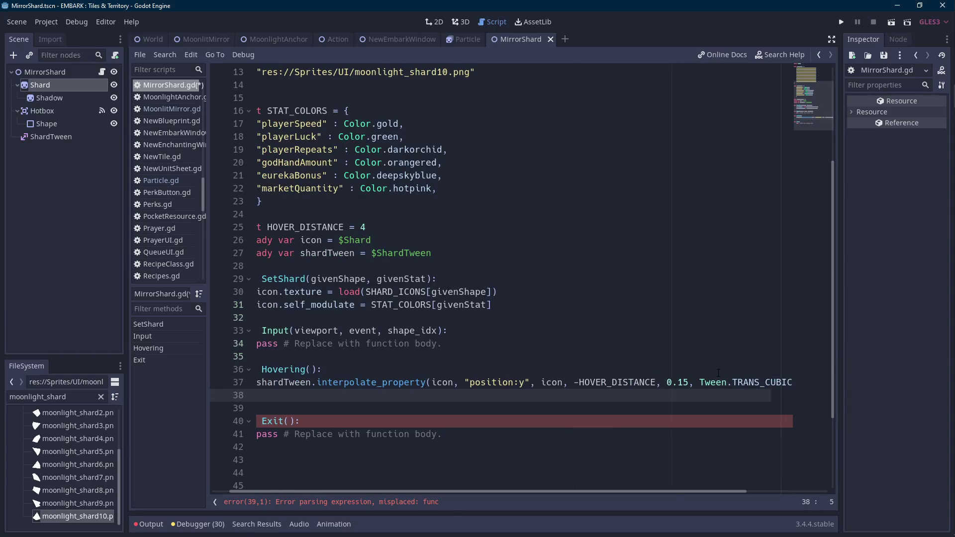
pyautogui.write('shardTween.starT()')
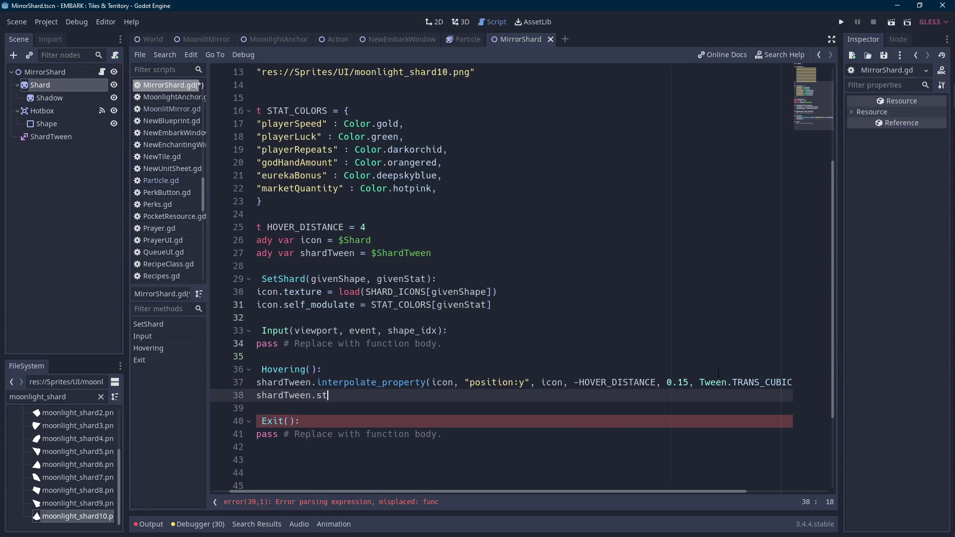
pyautogui.press('BackSpace')
pyautogui.press('BackSpace')
pyautogui.press('BackSpace')
pyautogui.write('t()')
pyautogui.rightClick(657, 377)
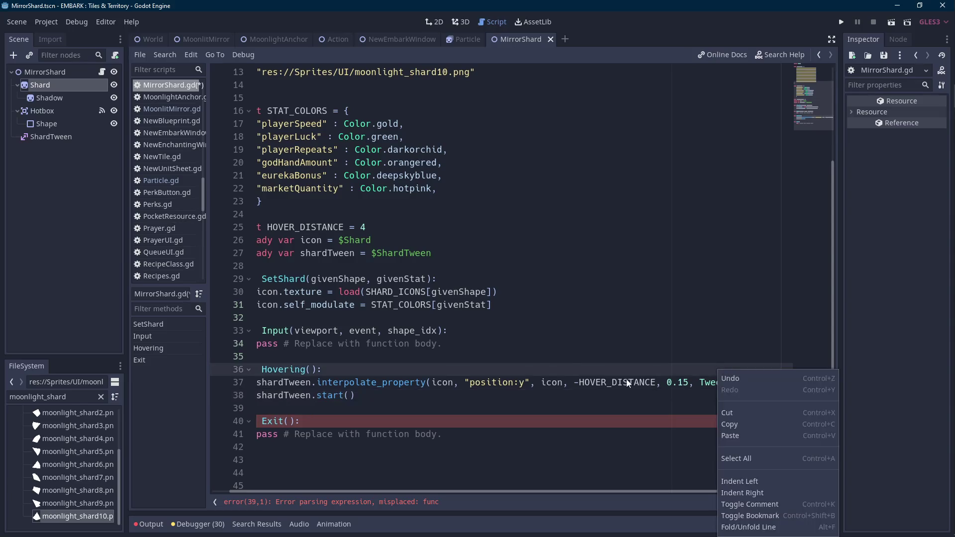
# Copy Hovering's two tween lines into Exit in place of its pass line
pyautogui.click(362, 415)
pyautogui.moveTo(354, 395)
pyautogui.mouseDown()
pyautogui.moveTo(189, 374)
pyautogui.moveTo(272, 381)
pyautogui.mouseUp()
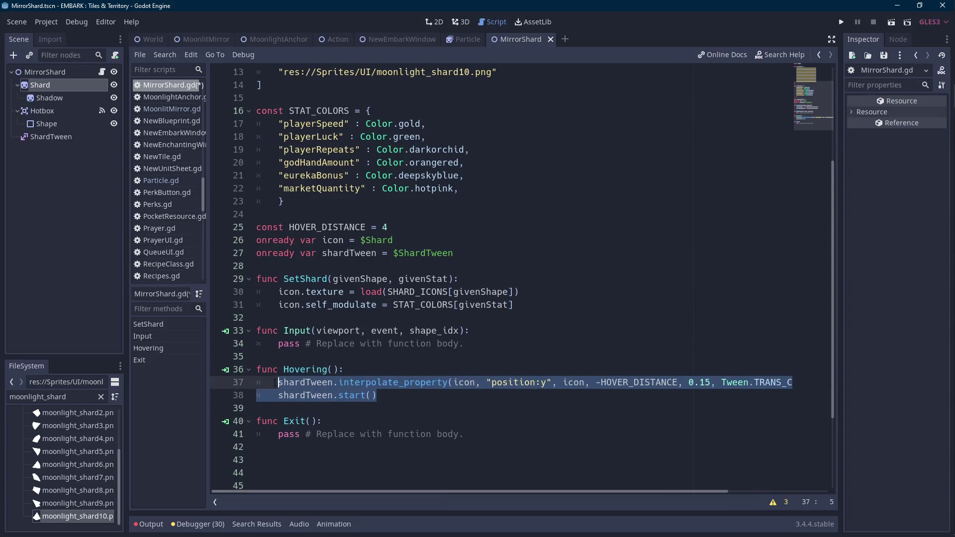
pyautogui.hotkey('ctrl', 'c')
pyautogui.moveTo(463, 433); pyautogui.dragTo(278, 433)
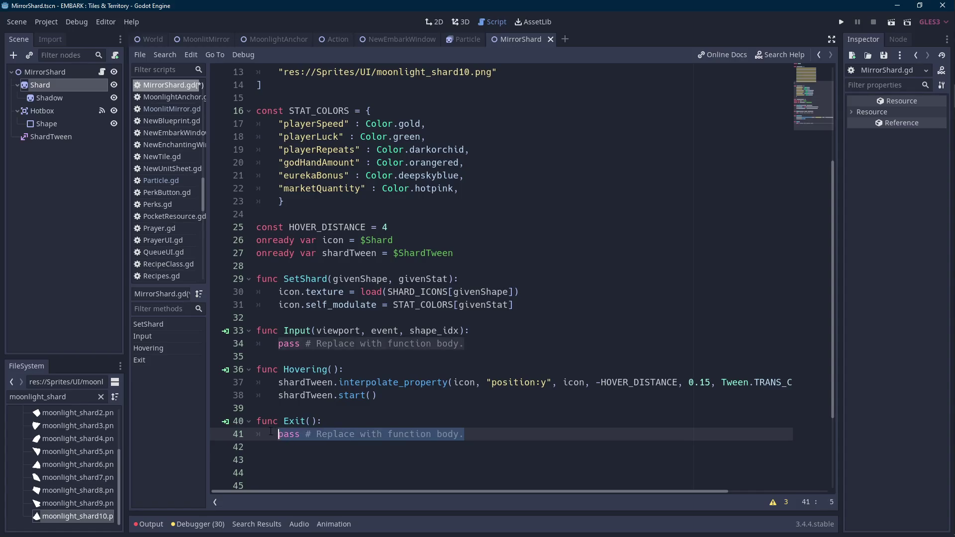
pyautogui.hotkey('ctrl', 'v')
# Make Exit tween to positive HOVER_DISTANCE with EASE_IN, and save the script
pyautogui.press('Scroll_Lock')
pyautogui.click(557, 434)
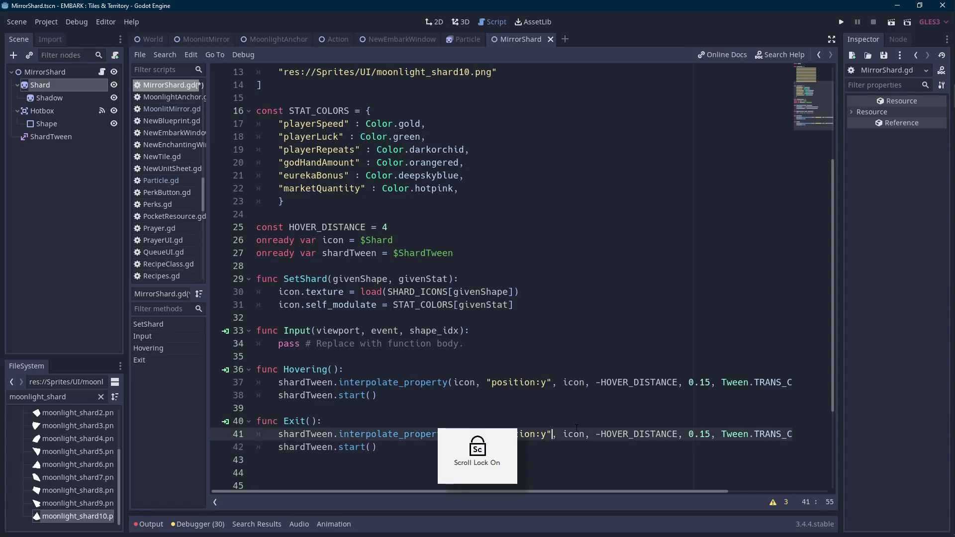
pyautogui.hotkey('ctrl', 'Right')
pyautogui.hotkey('ctrl', 'Right')
pyautogui.hotkey('ctrl', 'Left')
pyautogui.press('BackSpace')
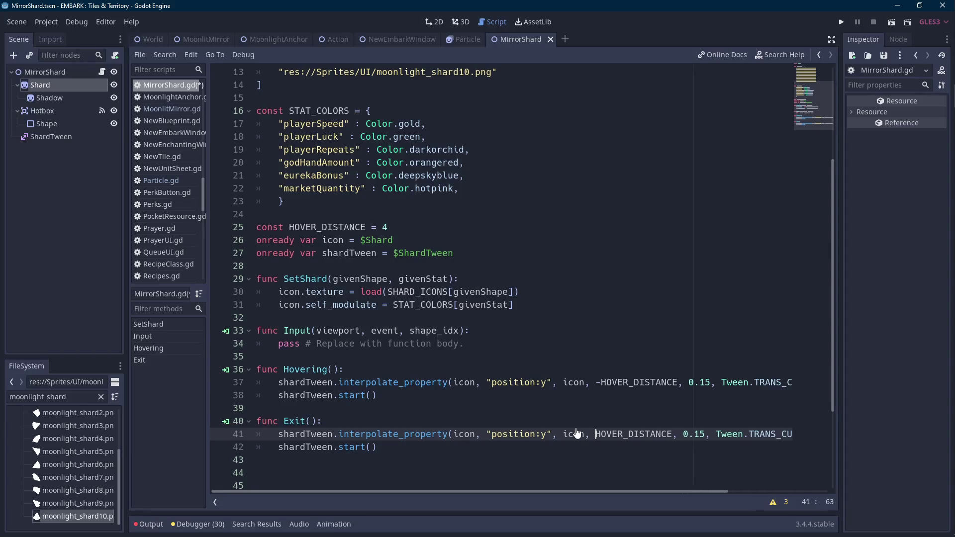
pyautogui.press('End')
pyautogui.press('Left')
pyautogui.hotkey('ctrl', 'shift', 'Left')
pyautogui.write('EASE_IN')
pyautogui.press('Return')
pyautogui.hotkey('ctrl', 's')
# Change the start value of both the Hovering and Exit tweens to icon.position.x
pyautogui.press('Down')
pyautogui.press('Down')
pyautogui.press('Down')
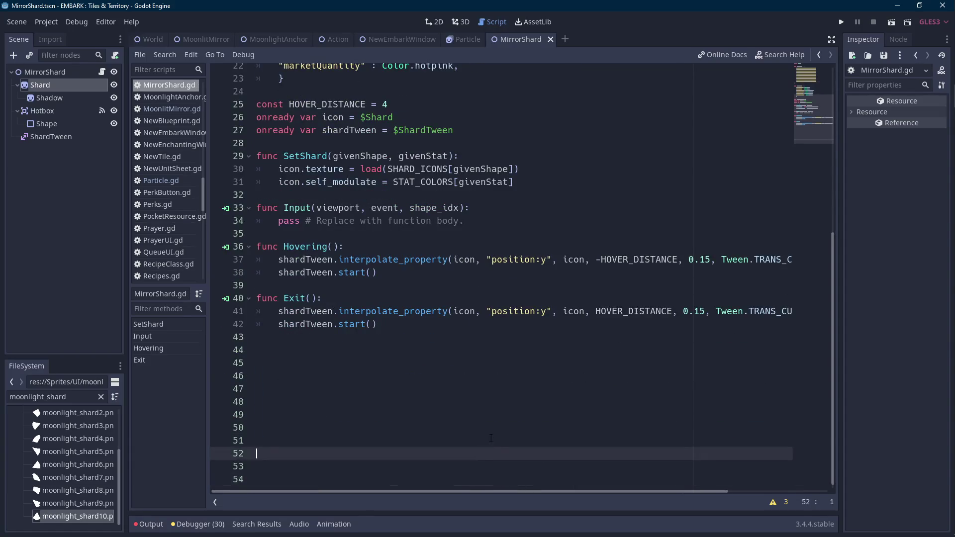
pyautogui.click(573, 312)
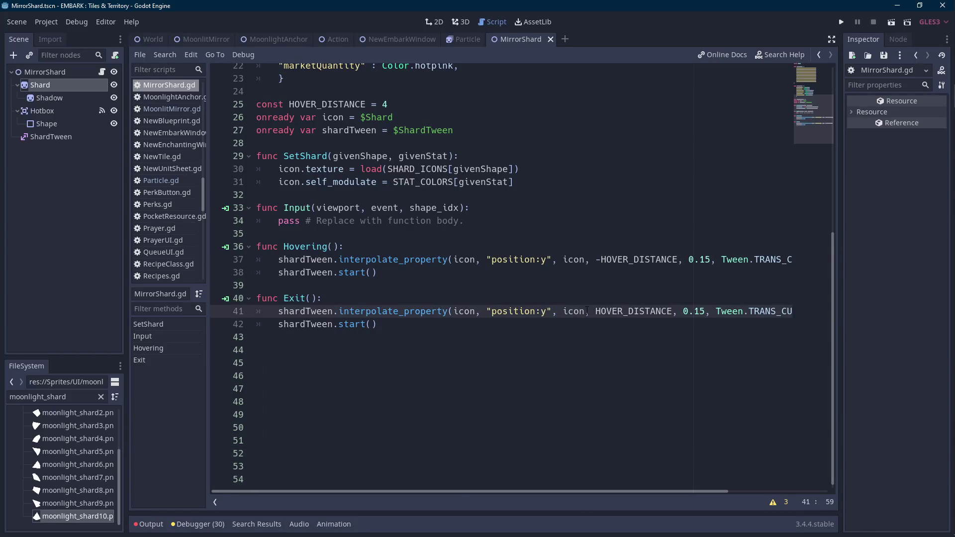
pyautogui.click(587, 259)
pyautogui.write('.pos')
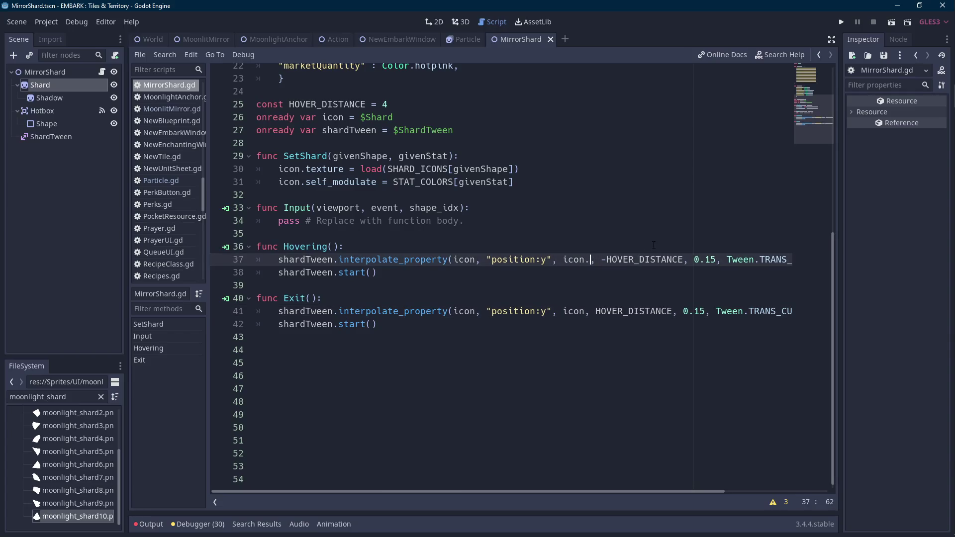
pyautogui.press('Return')
pyautogui.write('.x')
pyautogui.hotkey('ctrl', 'shift', 'Left')
pyautogui.hotkey('ctrl', 'shift', 'Left')
pyautogui.hotkey('ctrl', 'shift', 'Left')
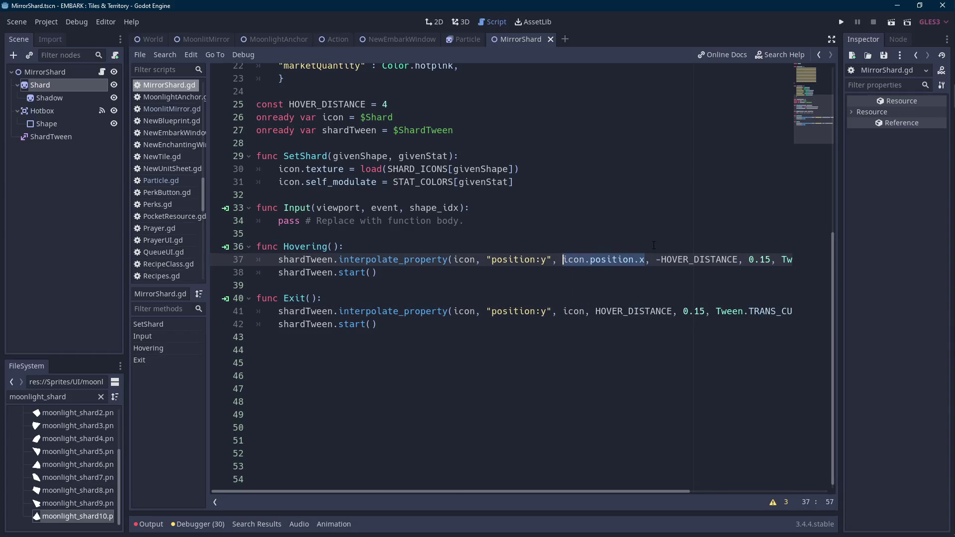
pyautogui.press('Down')
pyautogui.press('Down')
pyautogui.press('Down')
pyautogui.press('Down')
pyautogui.press('Down')
pyautogui.press('Up')
pyautogui.hotkey('ctrl', 'shift', 'Right')
pyautogui.hotkey('ctrl', 'v')
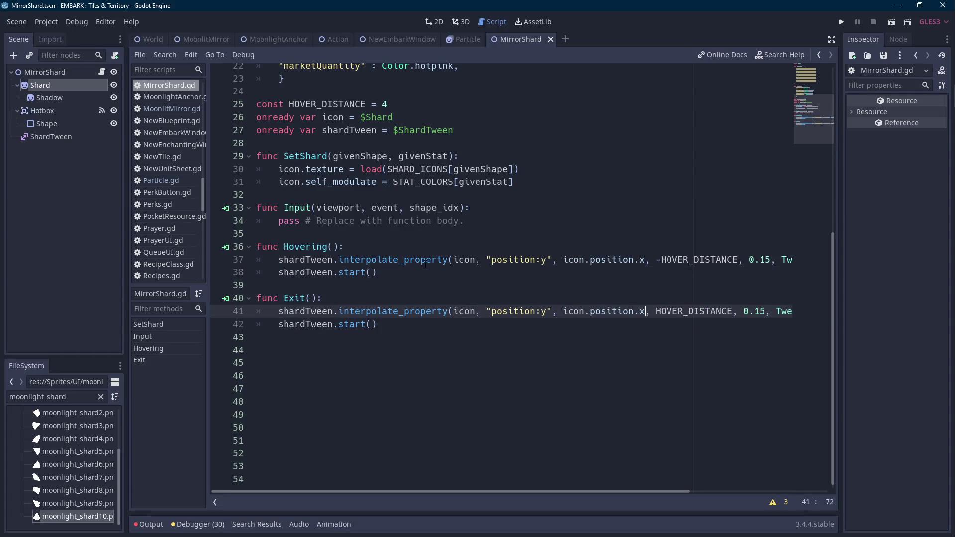
pyautogui.moveTo(476, 222)
pyautogui.mouseDown()
pyautogui.moveTo(273, 209)
pyautogui.moveTo(273, 217)
pyautogui.mouseUp()
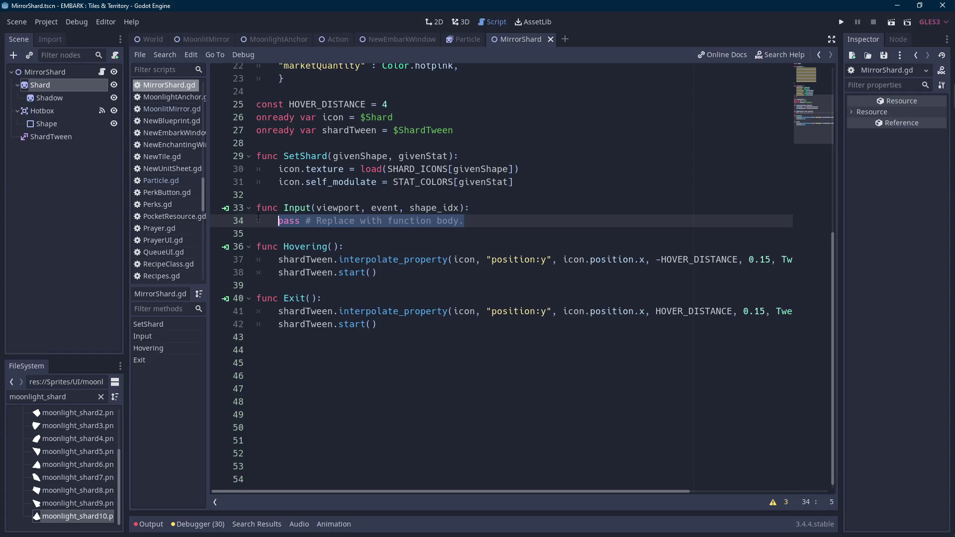
# Make Input call Save.mirror.Purchase(self), then switch to the MoonlitMirror script
pyautogui.write('Save.mir')
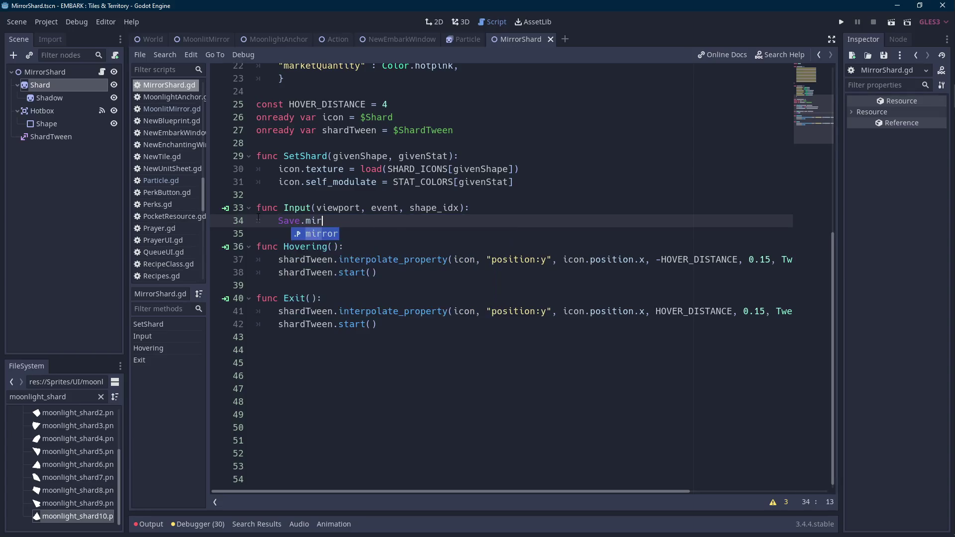
pyautogui.write('ror.Pur')
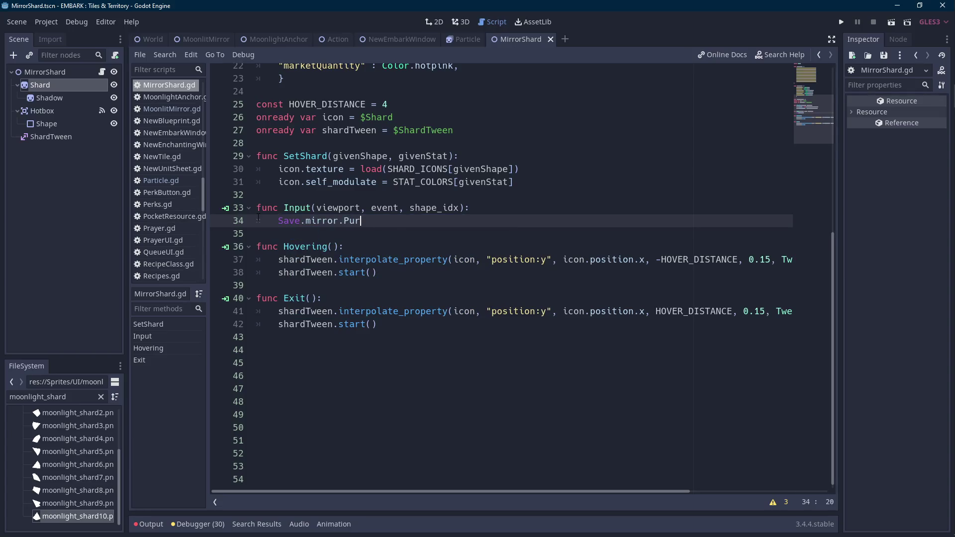
pyautogui.write('chase(self')
pyautogui.scroll(2, 430, 322)
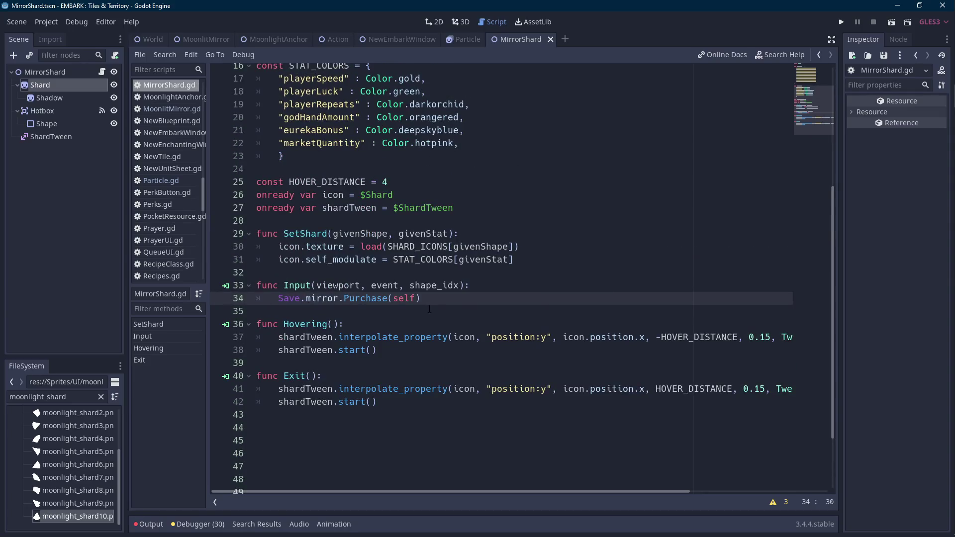
pyautogui.scroll(2, 429, 309)
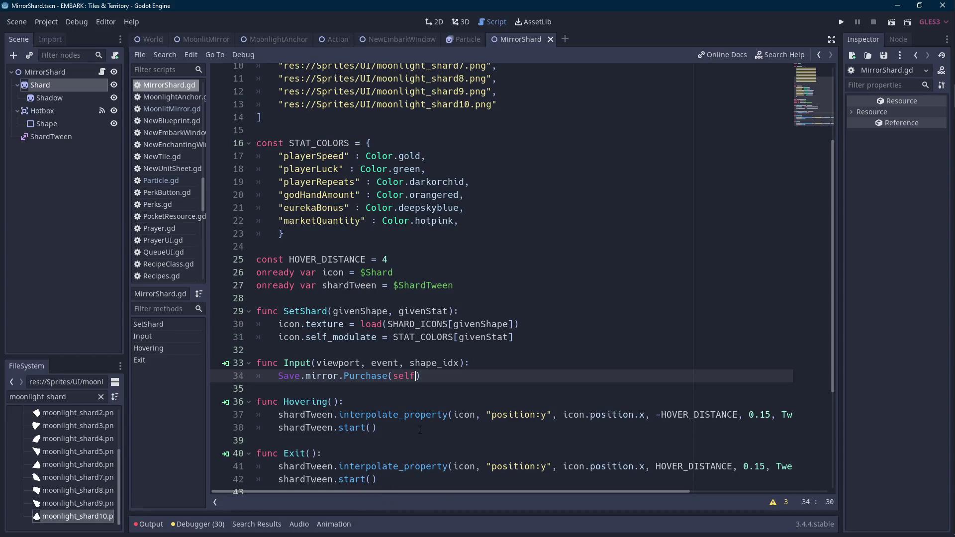
pyautogui.moveTo(406, 38)
pyautogui.moveTo(514, 40); pyautogui.dragTo(233, 42)
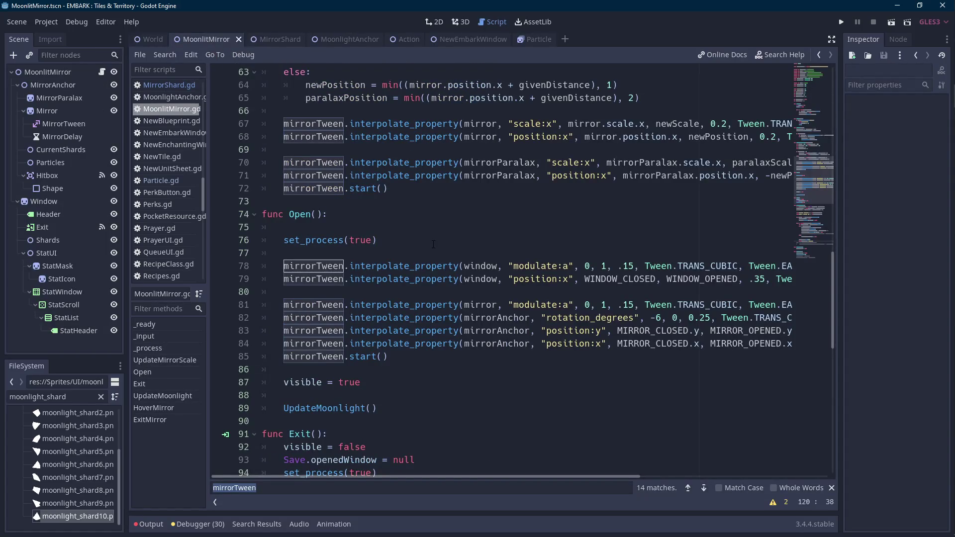
# Look over MoonlitMirror.gd around the UpdateMirrorScale function
pyautogui.scroll(17, 433, 244)
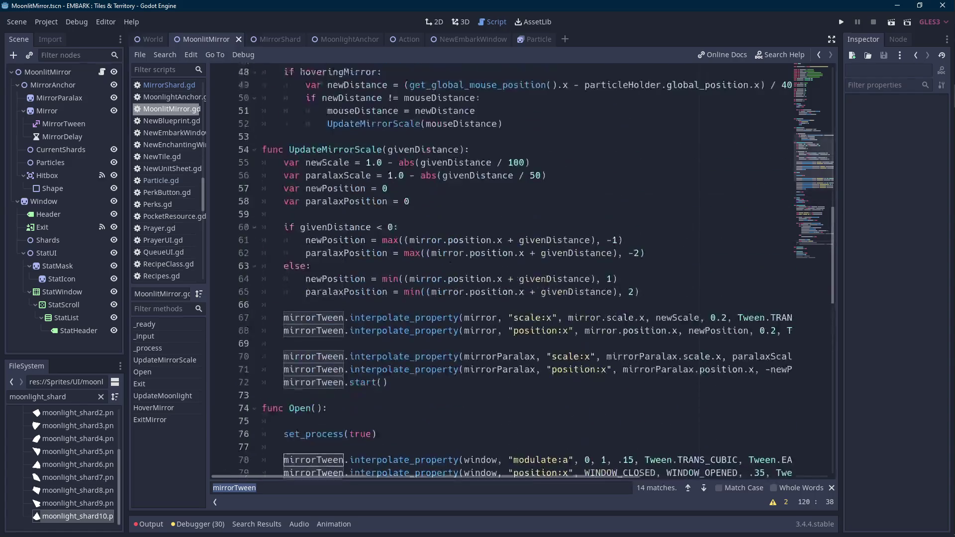
pyautogui.scroll(1, 433, 327)
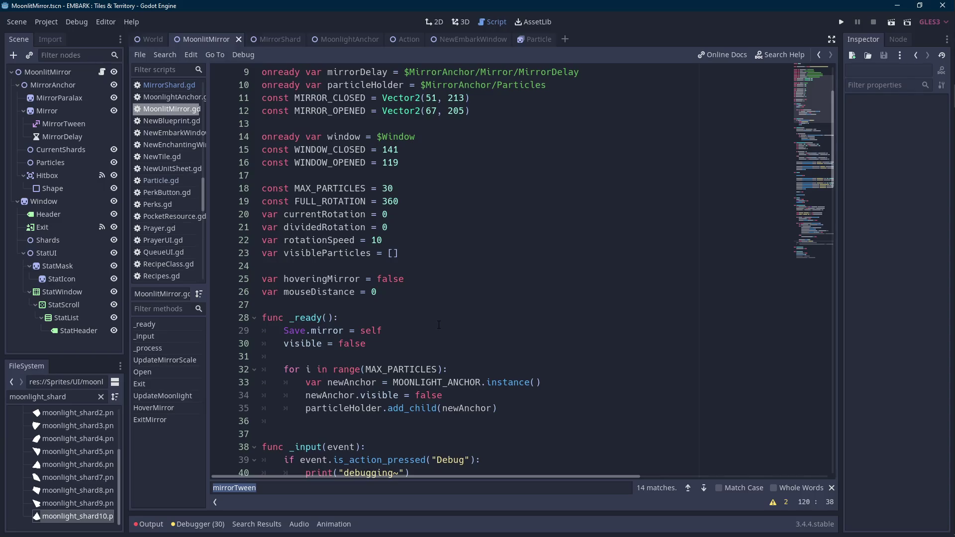
pyautogui.scroll(-11, 439, 325)
pyautogui.click(415, 305)
pyautogui.scroll(-4, 416, 306)
pyautogui.scroll(2, 415, 306)
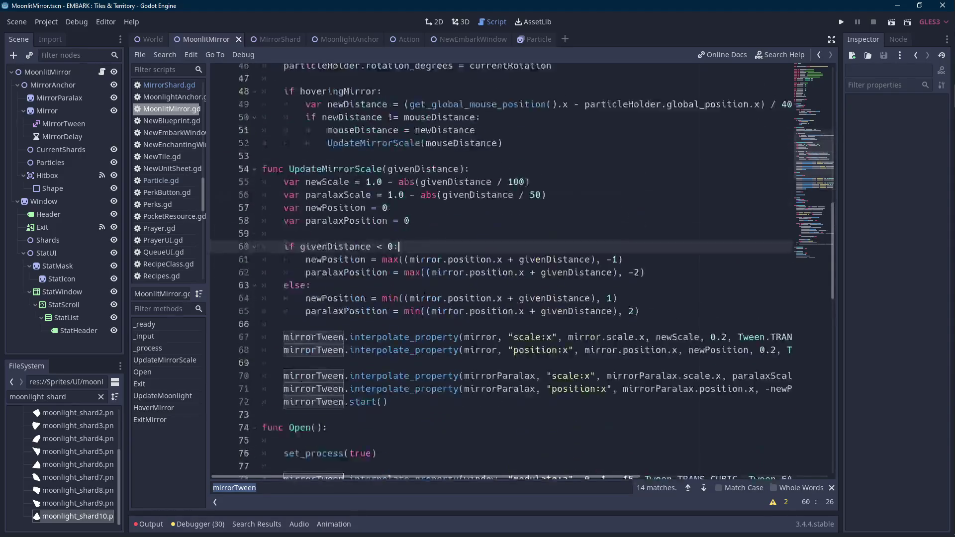
pyautogui.scroll(3, 497, 268)
pyautogui.scroll(-6, 407, 297)
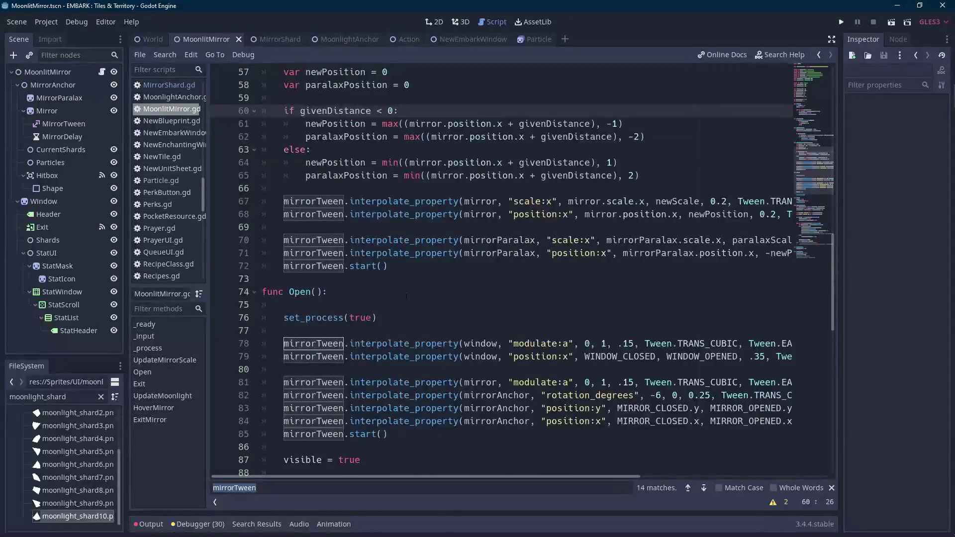
pyautogui.scroll(-2, 407, 297)
pyautogui.scroll(8, 407, 298)
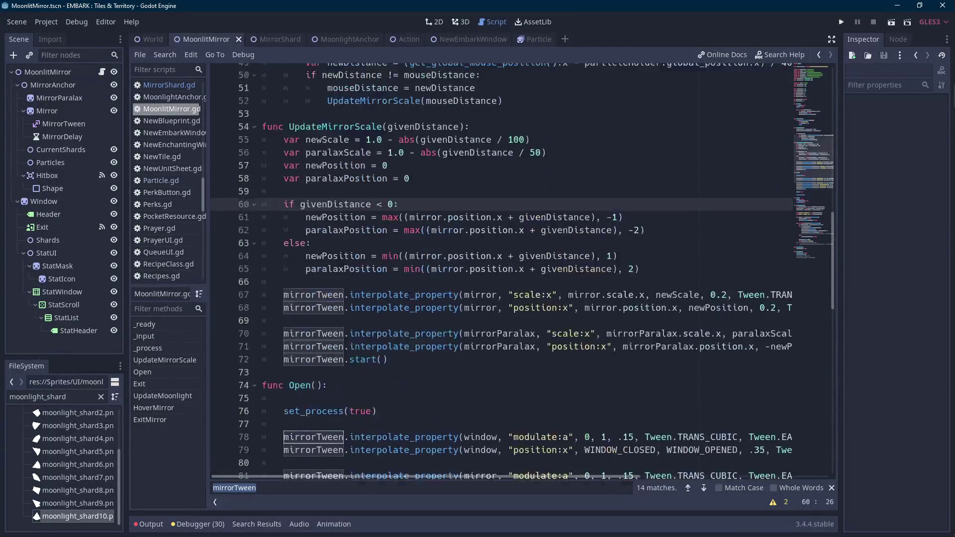
# Insert func RollNewShards(): with a pass body above UpdateMirrorScale
pyautogui.click(370, 230)
pyautogui.press('Return')
pyautogui.press('Return')
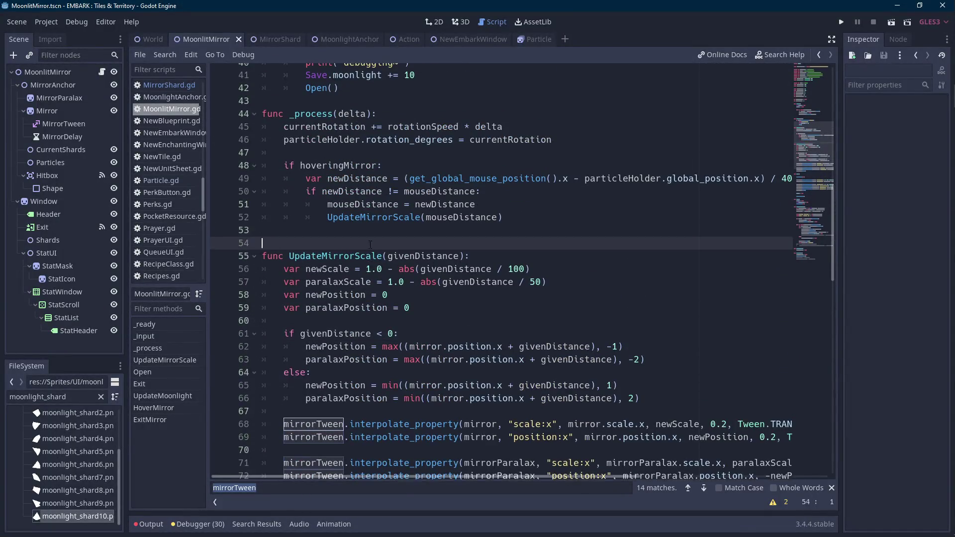
pyautogui.click(371, 244)
pyautogui.write('func RollNewShards():')
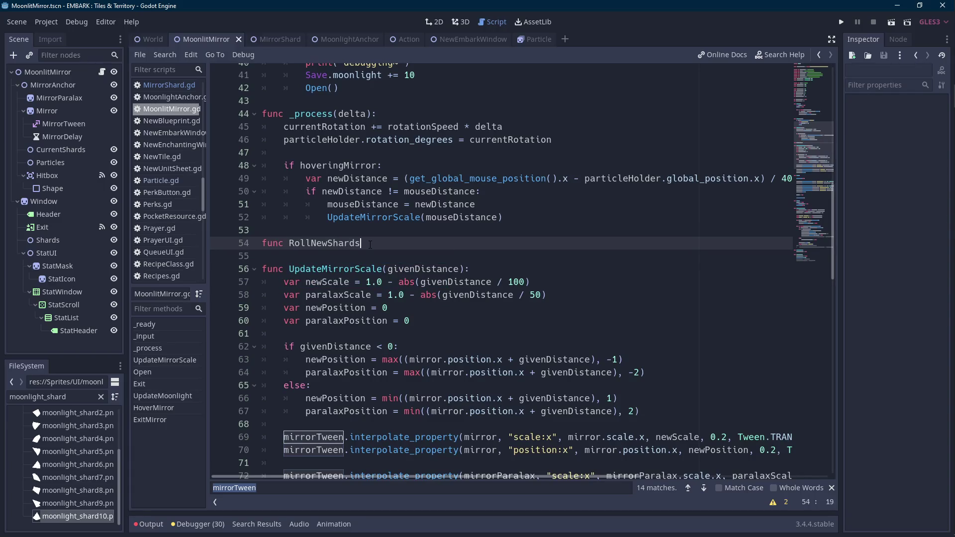
pyautogui.press('Return')
pyautogui.write('pass')
pyautogui.hotkey('shift', 'Home')
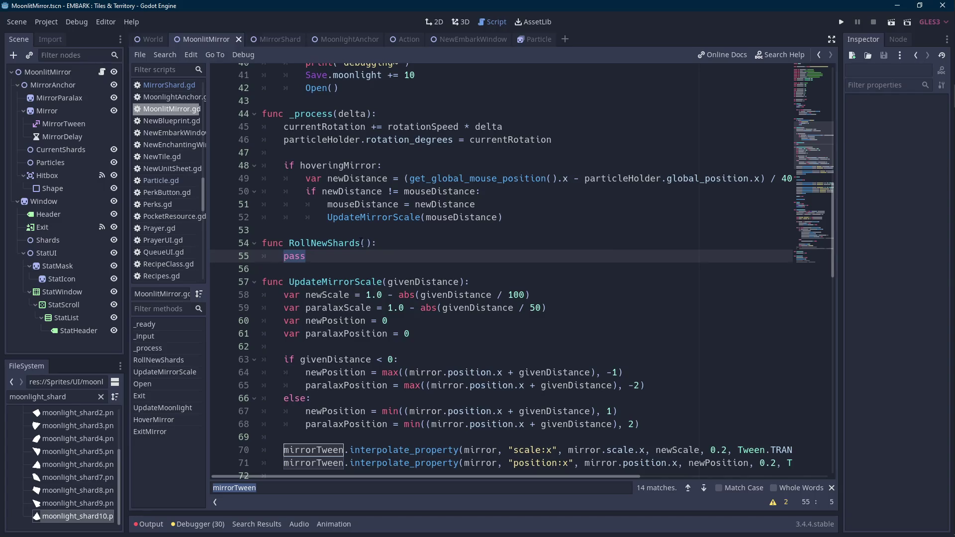
# Return to the mouseDistance variable and briefly review the shard sprites in Aseprite
pyautogui.scroll(6, 359, 241)
pyautogui.scroll(2, 358, 241)
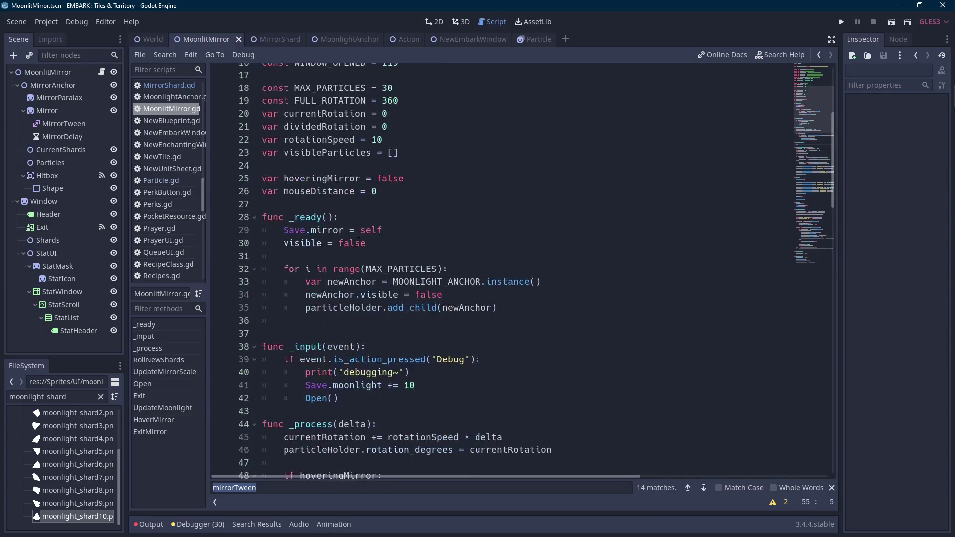
pyautogui.click(439, 190)
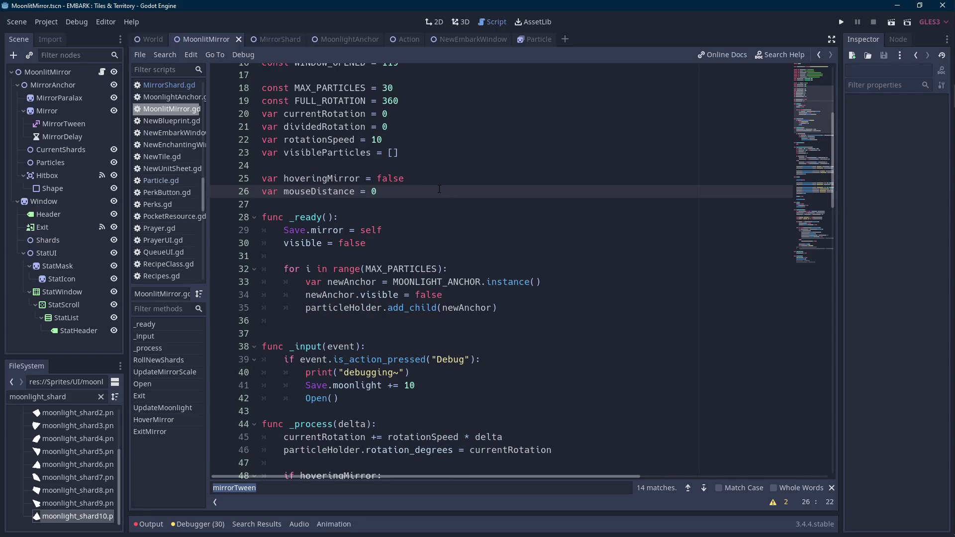
pyautogui.click(938, 187)
pyautogui.scroll(-3, 408, 213)
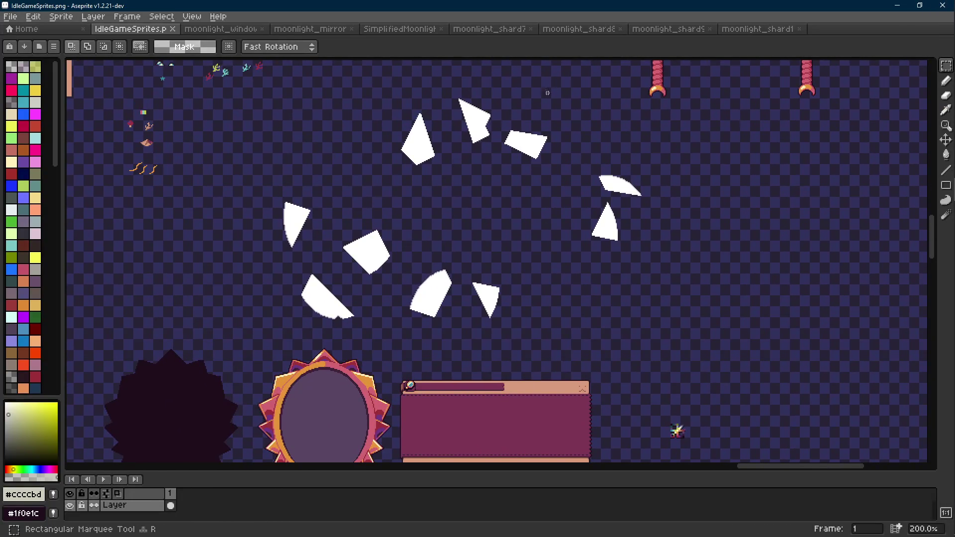
pyautogui.click(897, 6)
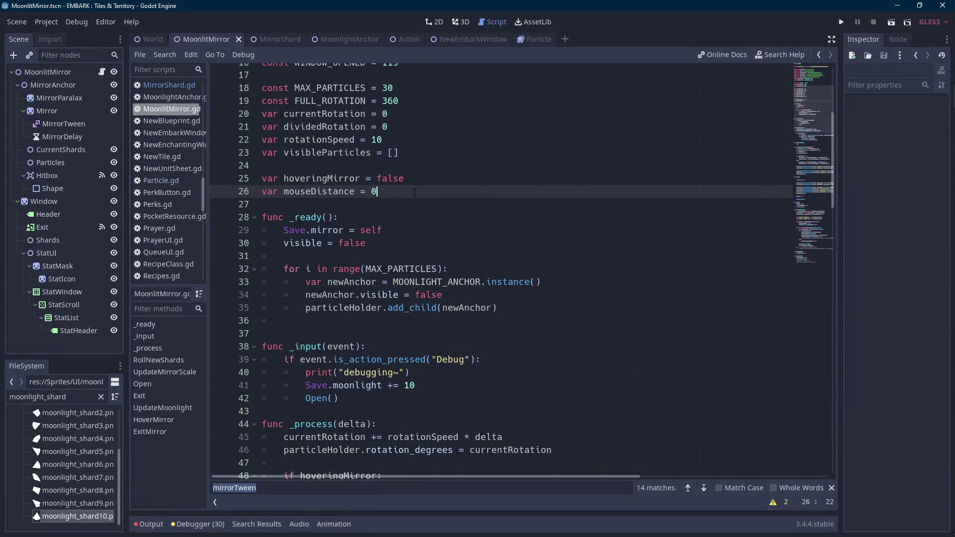
# Declare 'var chosenShards = []' on line 28 and save MoonlitMirror.gd
pyautogui.press('Return')
pyautogui.press('Return')
pyautogui.write('var ')
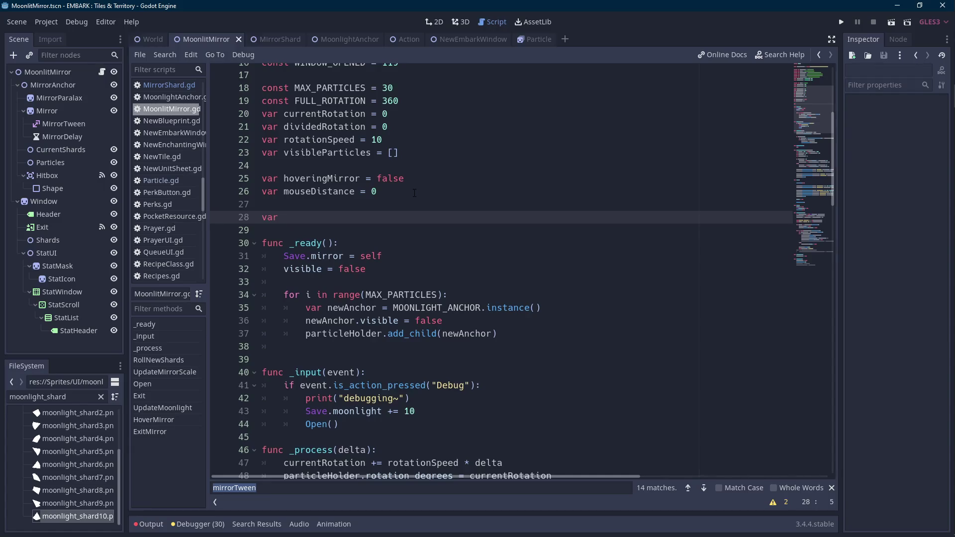
pyautogui.write('chosenShards =')
pyautogui.write(' []')
pyautogui.press('Left')
pyautogui.press('Left')
pyautogui.press('Left')
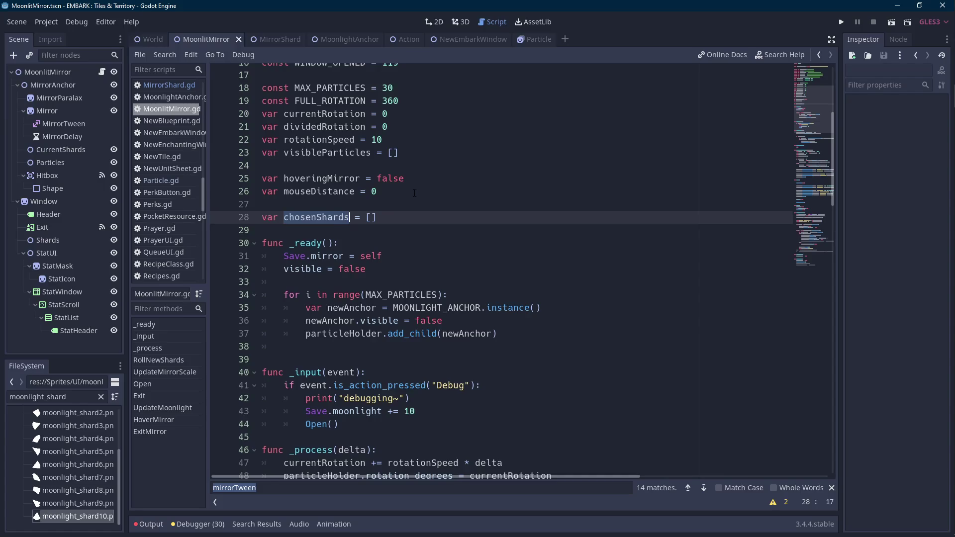
pyautogui.press('End')
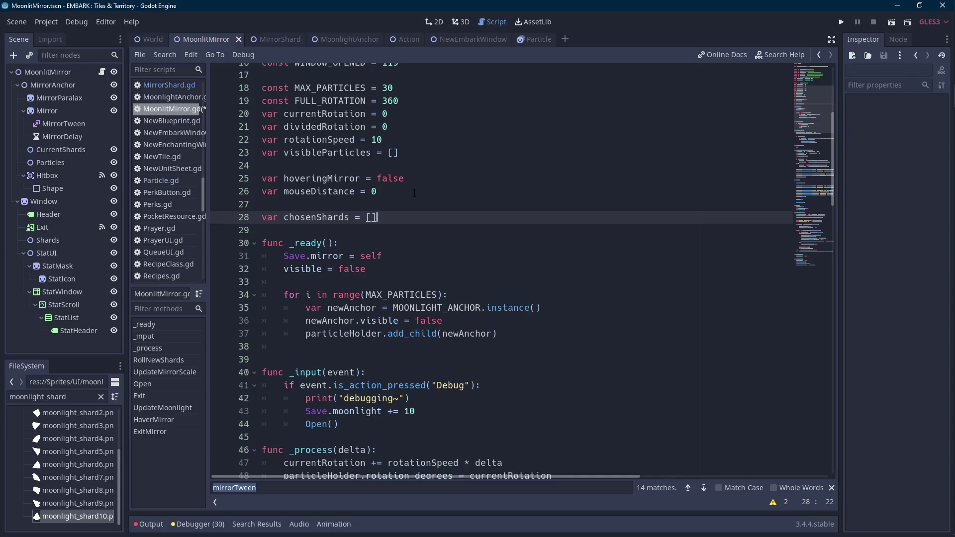
pyautogui.hotkey('ctrl', 'shift', 'Left')
pyautogui.hotkey('ctrl', 'shift', 'Left')
pyautogui.hotkey('ctrl', 'shift', 'Left')
pyautogui.hotkey('ctrl', 'shift', 'Right')
pyautogui.hotkey('ctrl', 'shift', 'Right')
pyautogui.hotkey('ctrl', 'shift', 'Right')
pyautogui.doubleClick(315, 217)
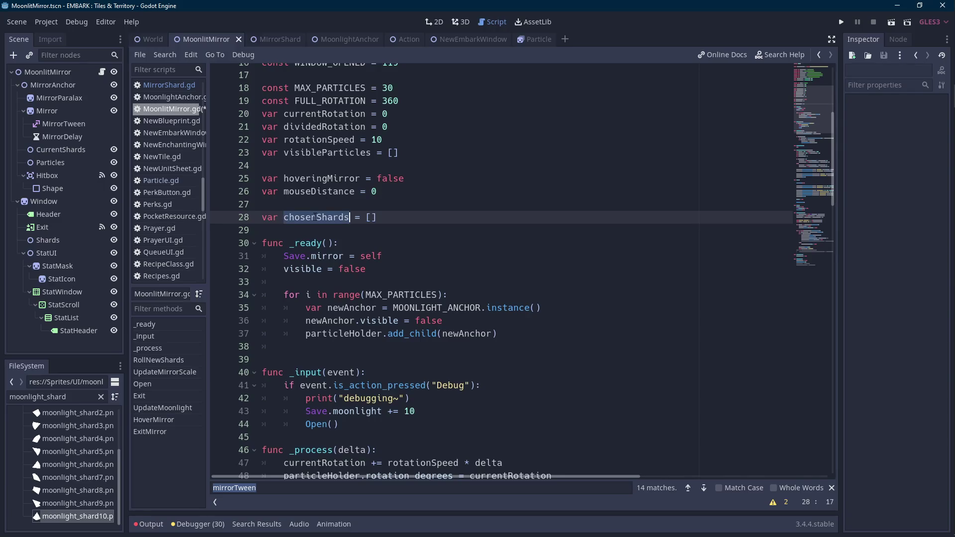
pyautogui.hotkey('ctrl', 's')
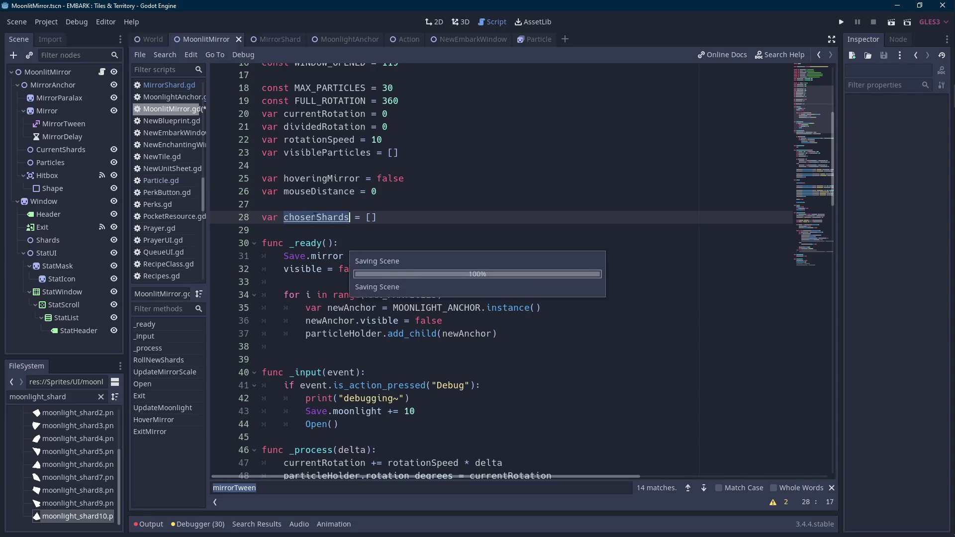
# Glance at NewEmbarkWindow.gd, then return to MoonlitMirror.gd's member variables
pyautogui.click(185, 131)
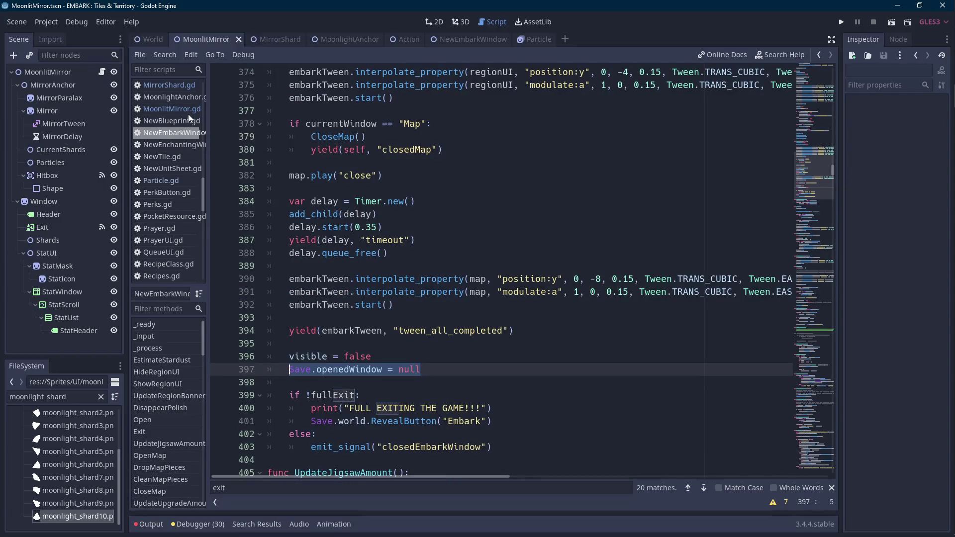
pyautogui.click(188, 109)
pyautogui.click(397, 240)
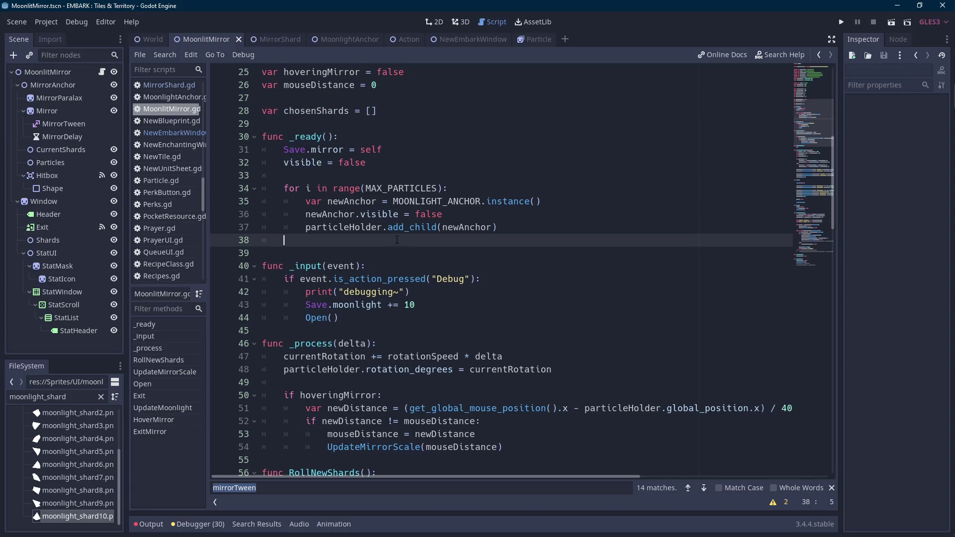
pyautogui.scroll(2, 397, 240)
pyautogui.click(373, 188)
pyautogui.press('Down')
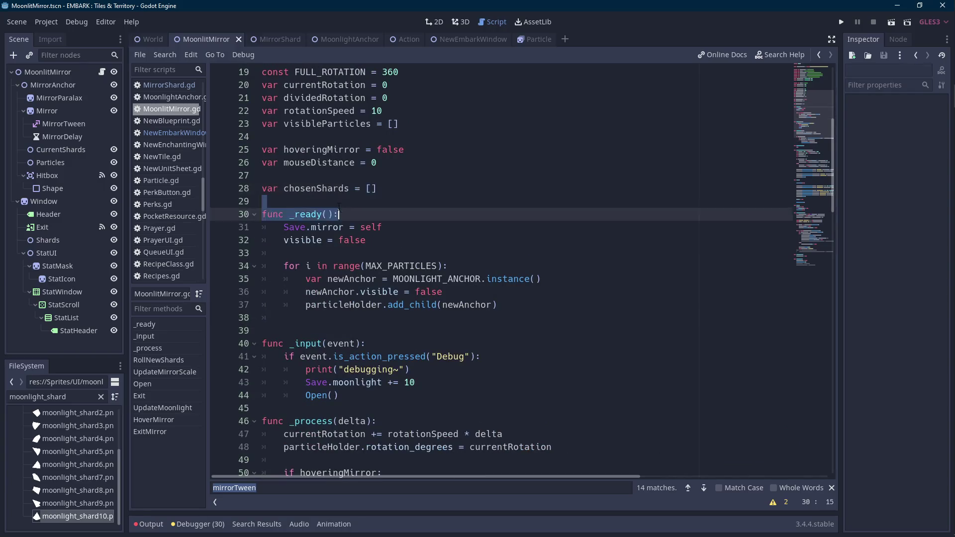
# Review the chosenShards declaration line by reselecting its name
pyautogui.moveTo(264, 201); pyautogui.dragTo(239, 189)
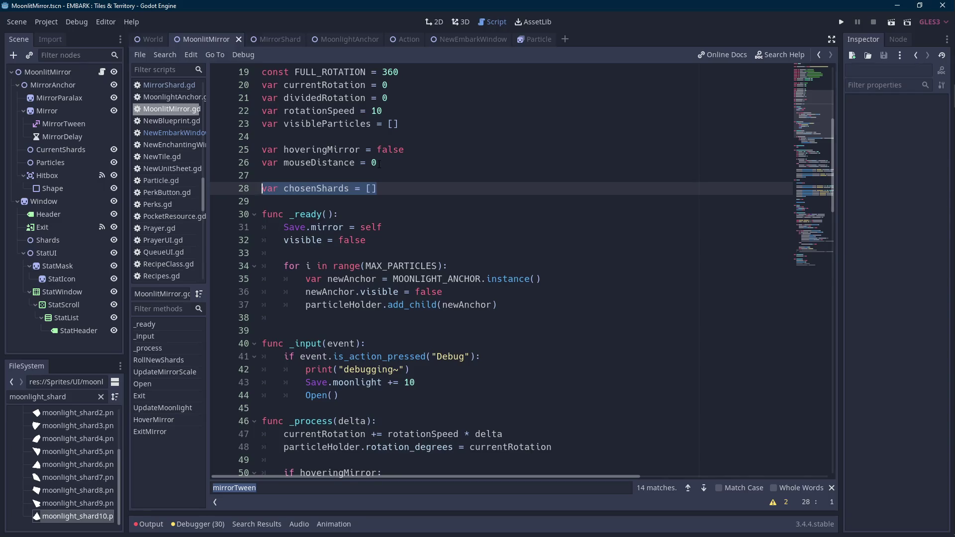
pyautogui.click(413, 187)
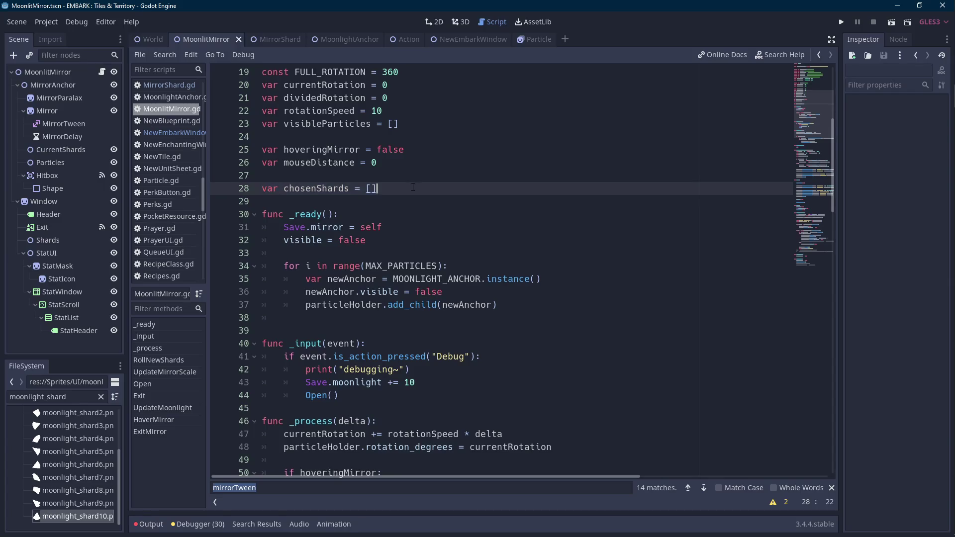
pyautogui.doubleClick(311, 188)
pyautogui.click(394, 187)
pyautogui.moveTo(394, 187); pyautogui.dragTo(262, 187)
pyautogui.doubleClick(310, 187)
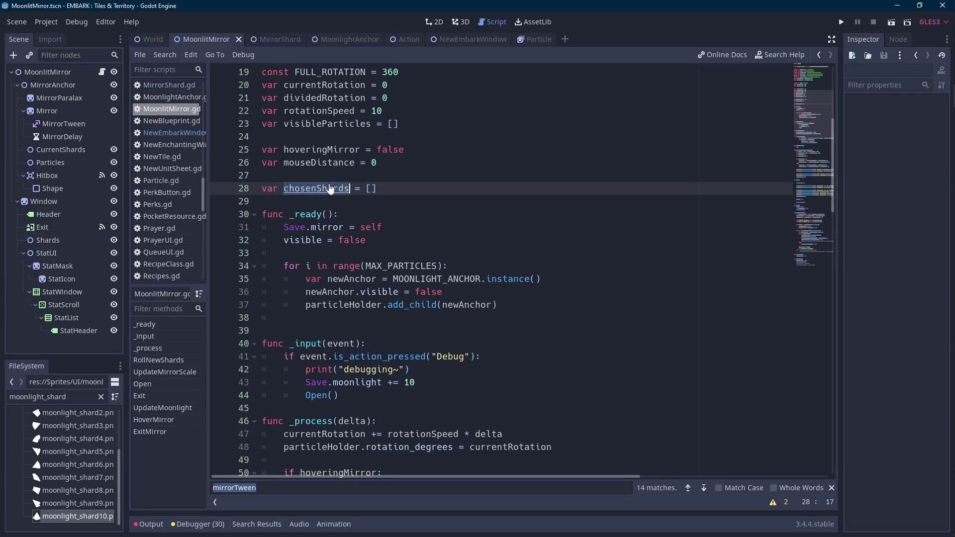
pyautogui.scroll(-5, 409, 211)
pyautogui.scroll(-3, 411, 207)
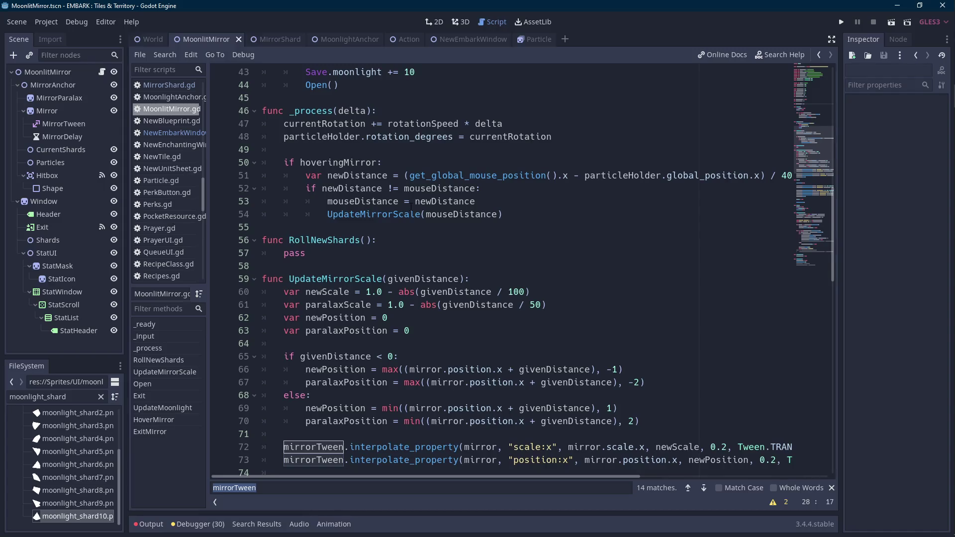
pyautogui.scroll(5, 411, 207)
pyautogui.scroll(2, 404, 152)
# Add 'var shopShards = []' on a new line below chosenShards
pyautogui.click(403, 150)
pyautogui.press('Return')
pyautogui.write('var ')
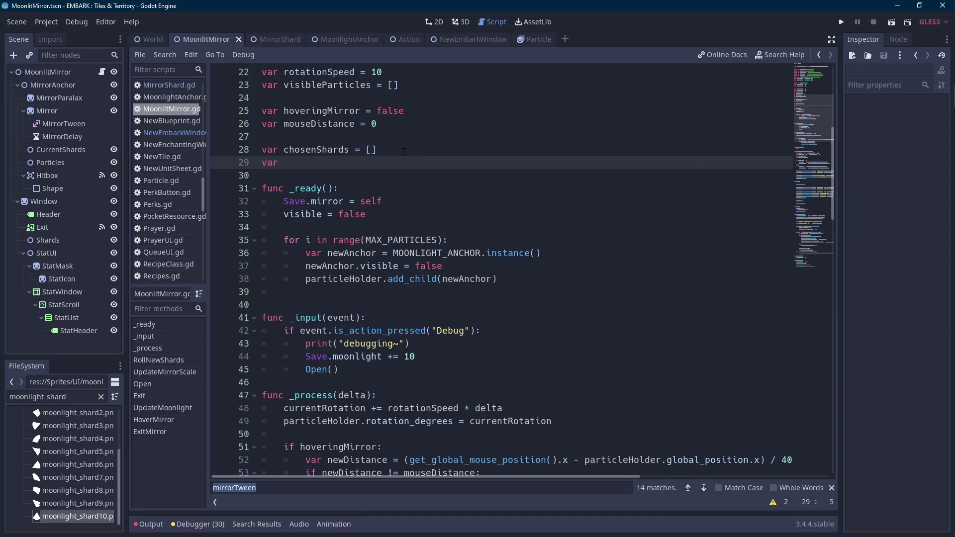
pyautogui.write('shopShards = []')
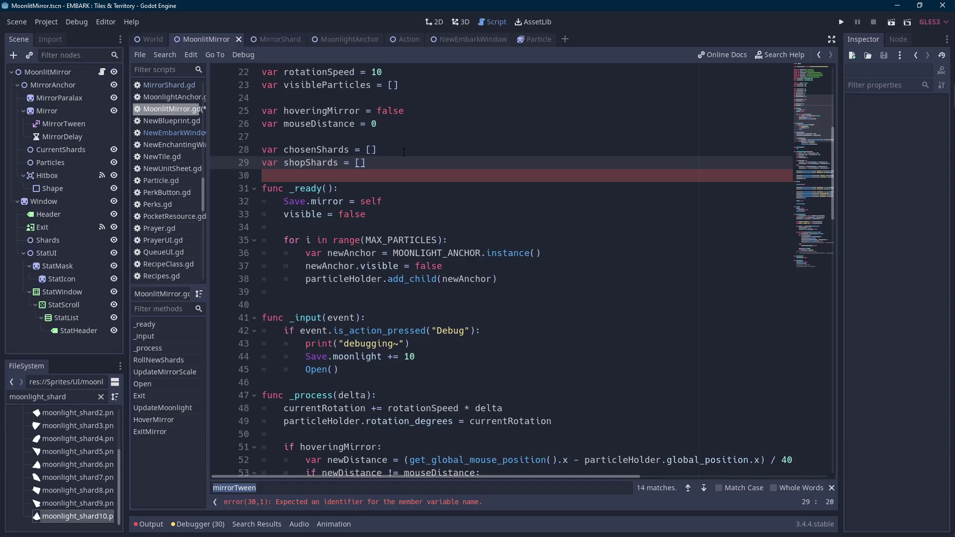
# Compare the chosenShards and shopShards declarations on adjacent lines
pyautogui.press('Home')
pyautogui.press('Up')
pyautogui.press('Right')
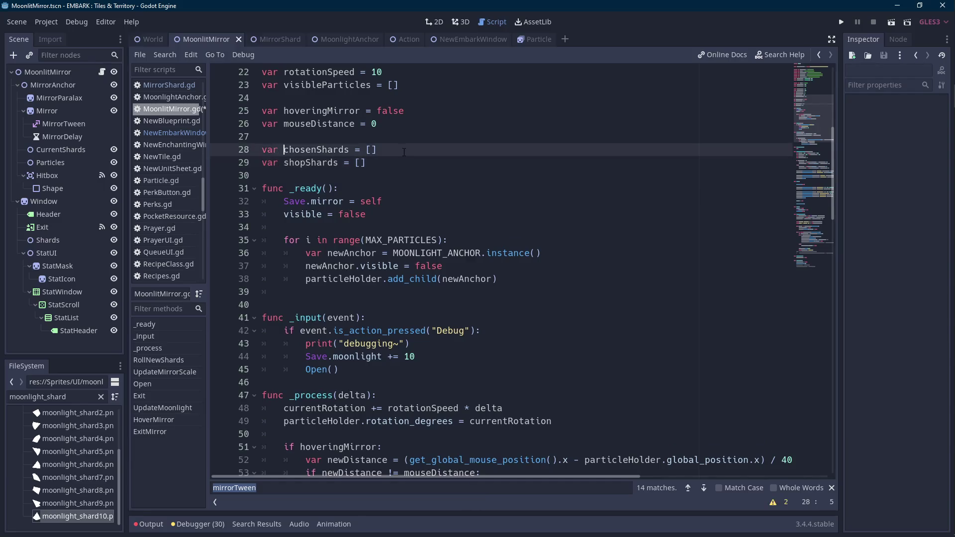
pyautogui.hotkey('ctrl', 'shift', 'Right')
pyautogui.press('Down')
pyautogui.press('Left')
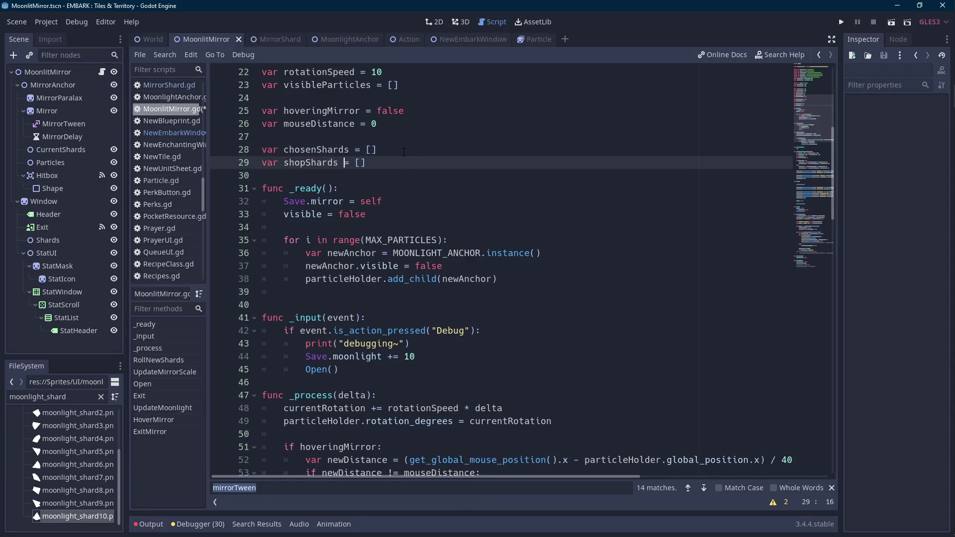
pyautogui.press('Up')
pyautogui.press('Right')
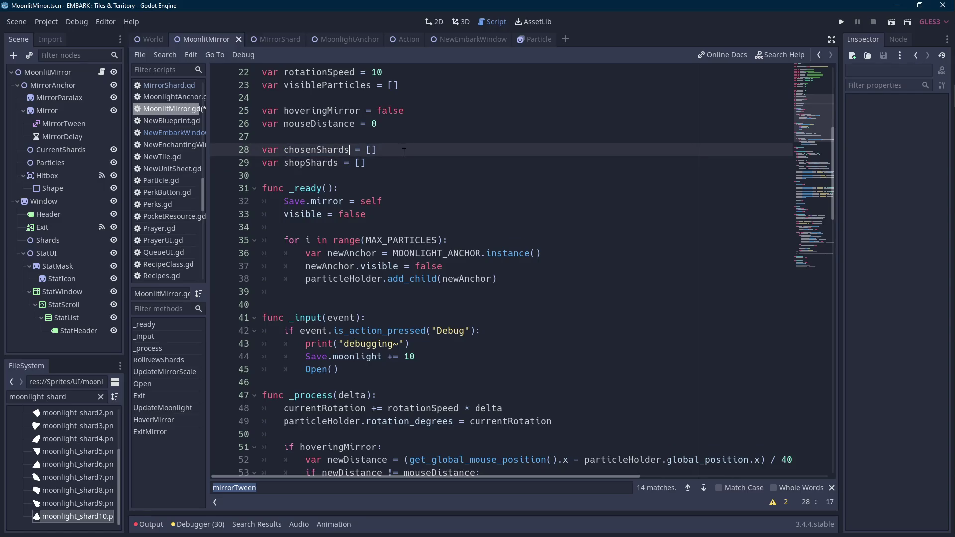
pyautogui.hotkey('ctrl', 'shift', 'Left')
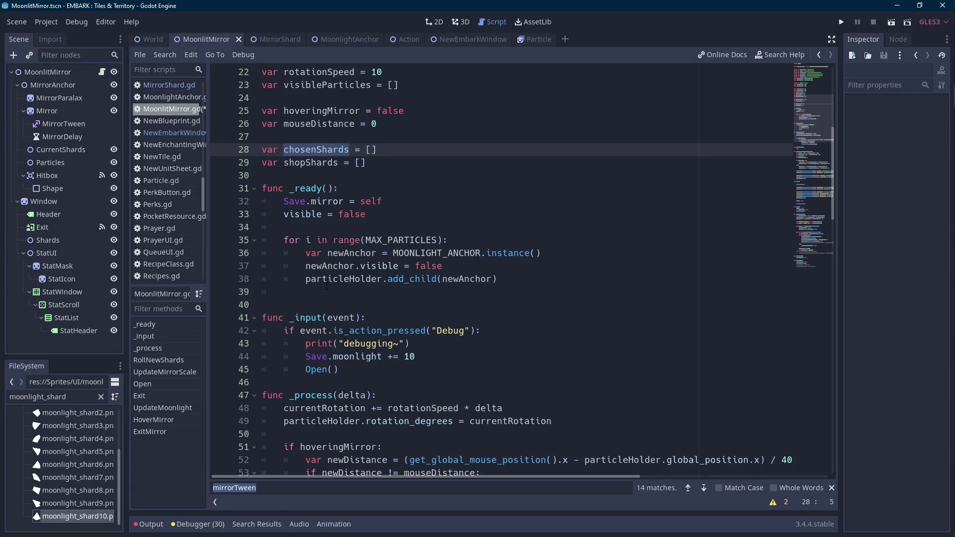
# Open Save.gd at the end of its moonlight loading line
pyautogui.scroll(-3, 174, 171)
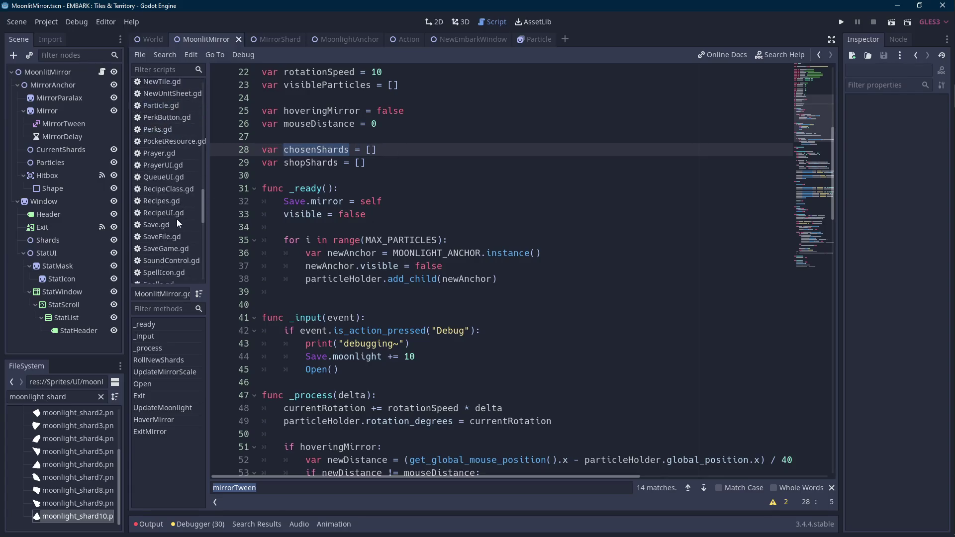
pyautogui.click(176, 226)
pyautogui.click(506, 223)
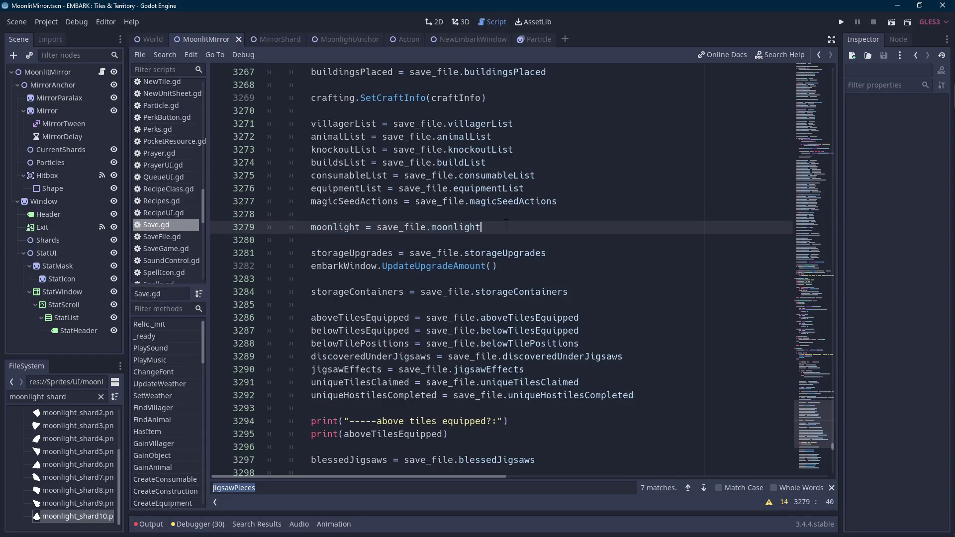
# In SaveGame.gd, add 'export var chosenShards : Array' and 'export var shopShards : Array' below moonlight
pyautogui.click(167, 248)
pyautogui.click(432, 255)
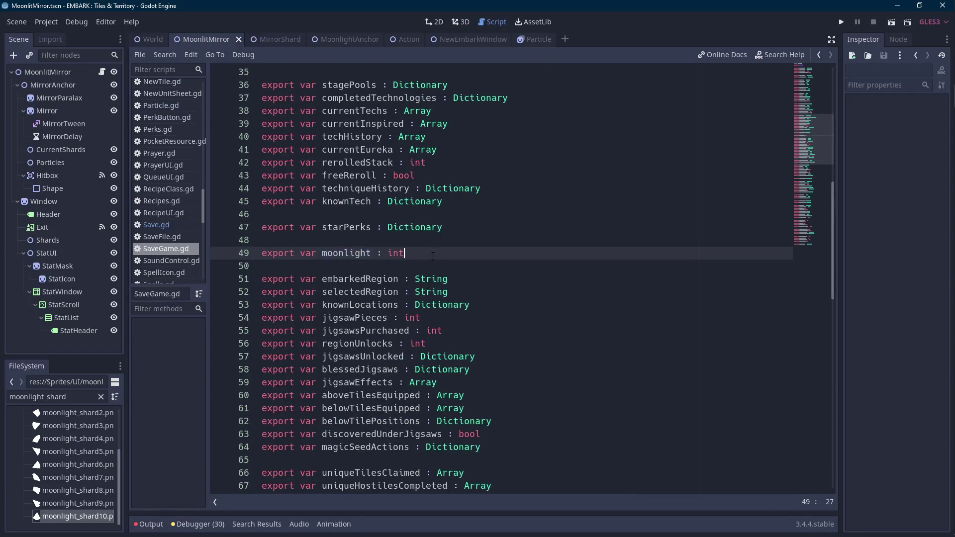
pyautogui.press('Return')
pyautogui.write('export var ')
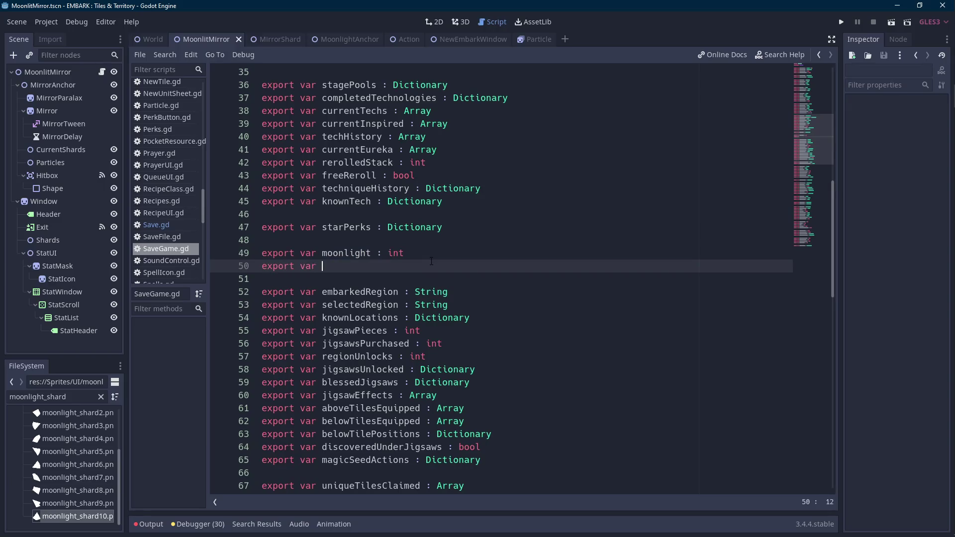
pyautogui.write('chosenShards : arra')
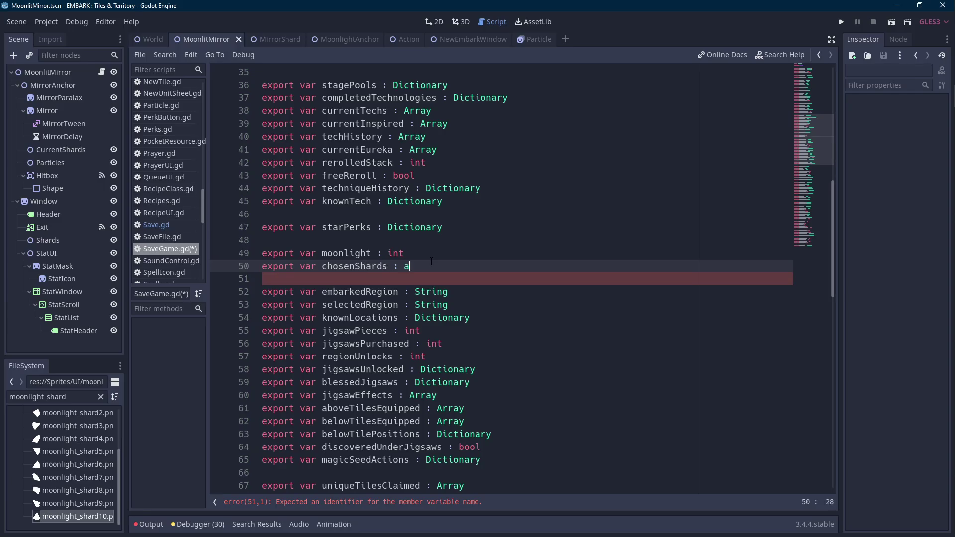
pyautogui.press('Return')
pyautogui.press('Return')
pyautogui.write('export var ')
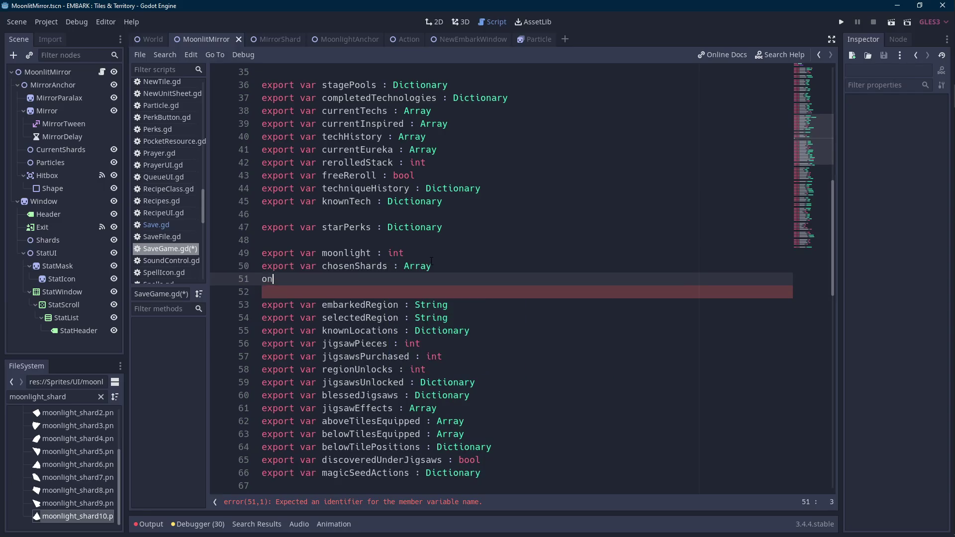
pyautogui.write('shopShards : ')
pyautogui.write('Array')
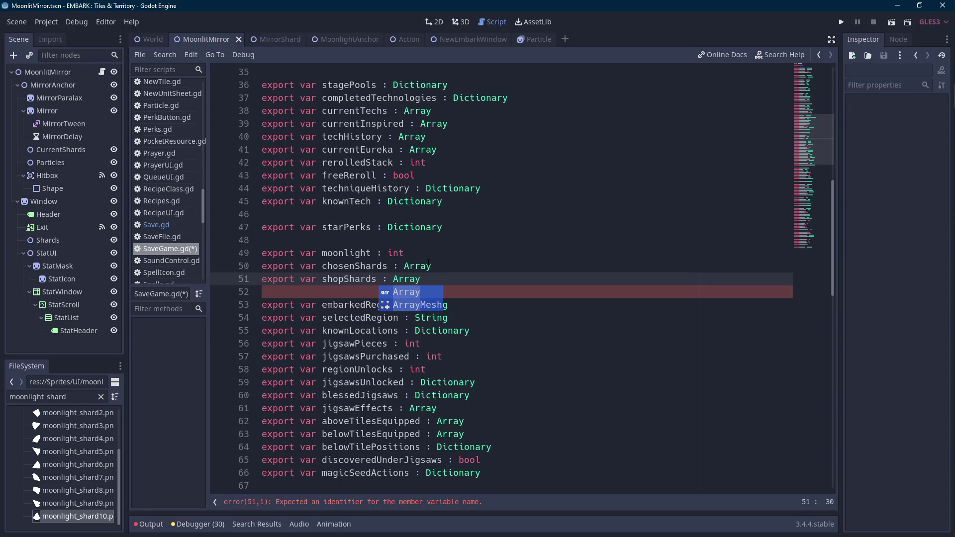
# Check the chosenShards field name, then switch back to Save.gd
pyautogui.click(431, 261)
pyautogui.doubleClick(349, 265)
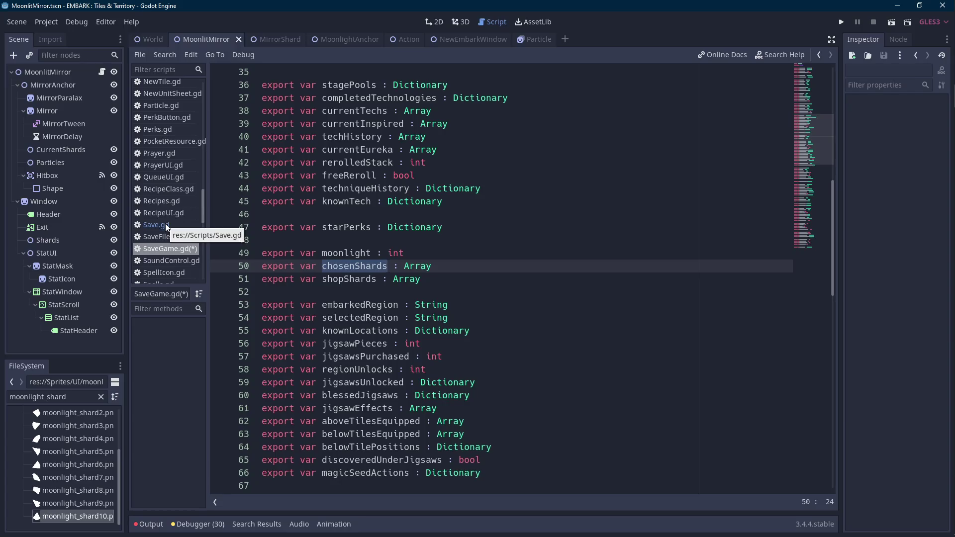
pyautogui.click(166, 227)
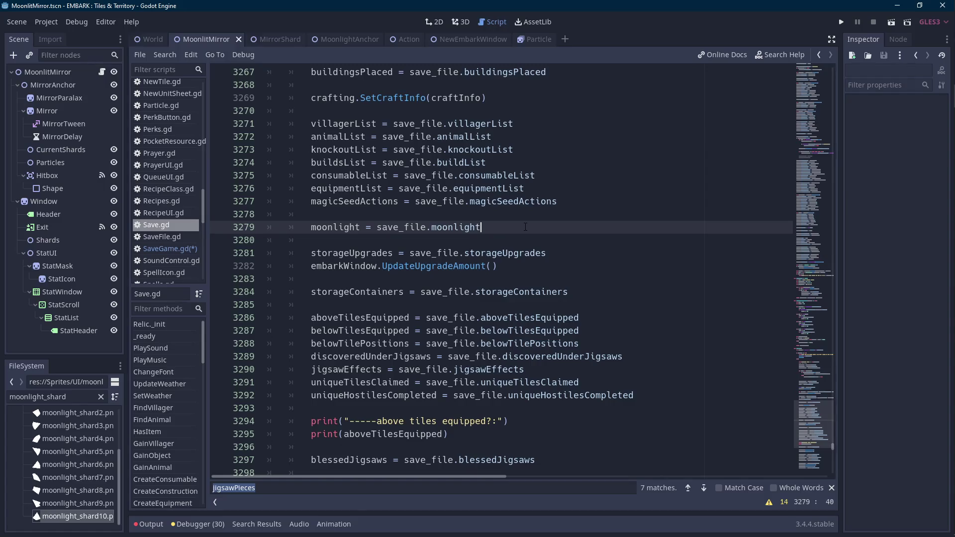
# Start an 'if save_file' line after the moonlight load and save all scripts
pyautogui.press('Return')
pyautogui.write('if save_fi')
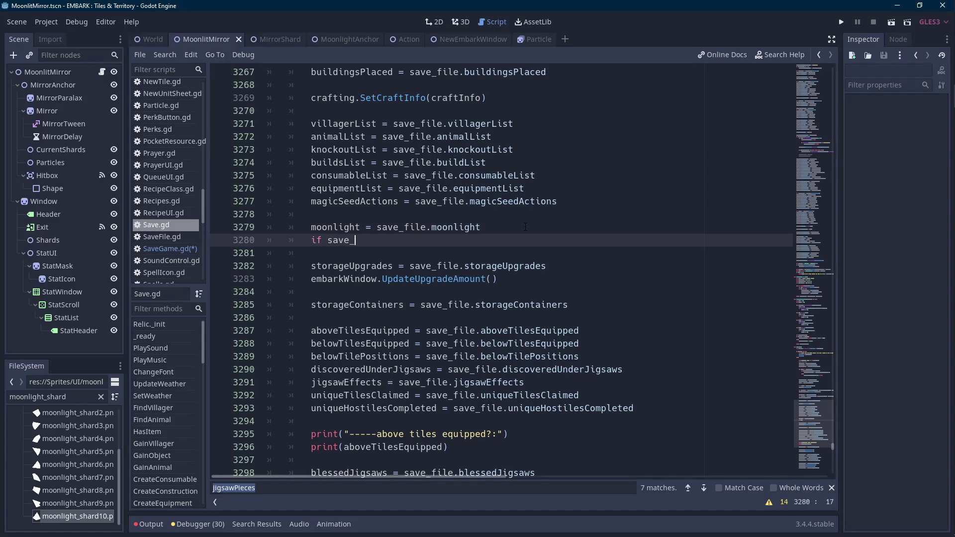
pyautogui.press('Return')
pyautogui.write('sh')
pyautogui.press('BackSpace')
pyautogui.press('BackSpace')
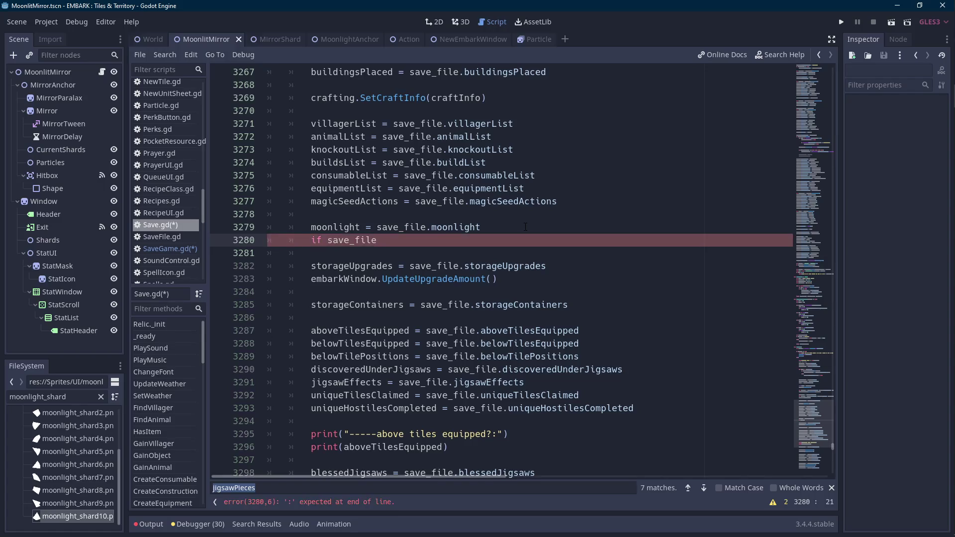
pyautogui.hotkey('ctrl', 's')
# Clear the unfinished line and begin retyping the shard field after save_file
pyautogui.hotkey('ctrl', 'shift', 'Left')
pyautogui.press('BackSpace')
pyautogui.hotkey('ctrl', 'BackSpace')
pyautogui.write('if save_fi')
pyautogui.write('le.sh')
pyautogui.press('BackSpace')
pyautogui.press('BackSpace')
pyautogui.write('c')
pyautogui.press('BackSpace')
pyautogui.write('c')
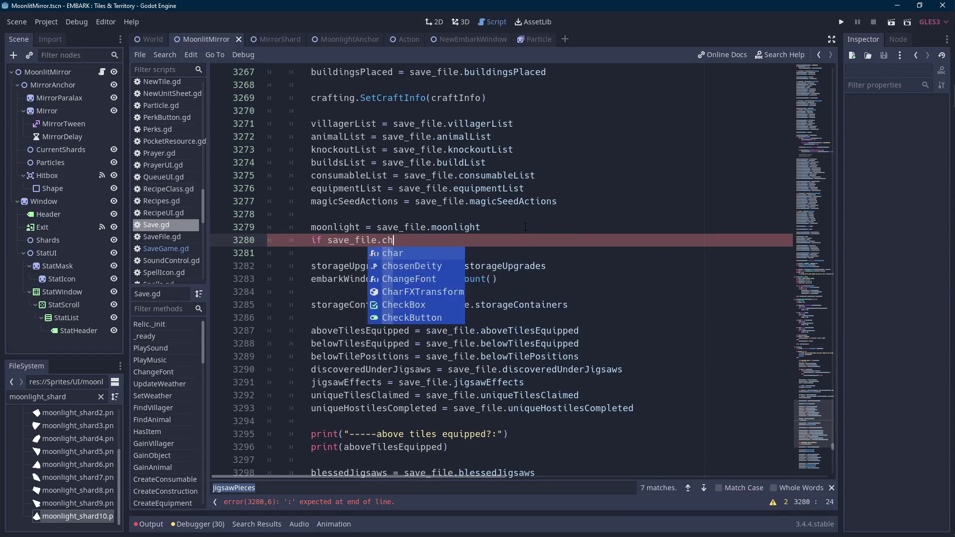
pyautogui.press('BackSpace')
pyautogui.write('shard')
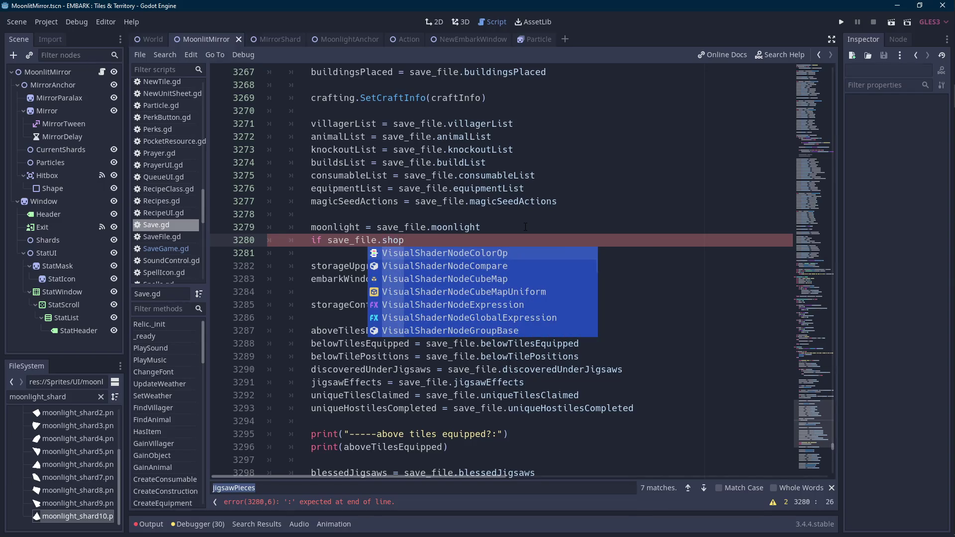
# Confirm shopShards in SaveGame.gd, then rewrite the condition as save_file.shopShards
pyautogui.click(168, 238)
pyautogui.click(172, 248)
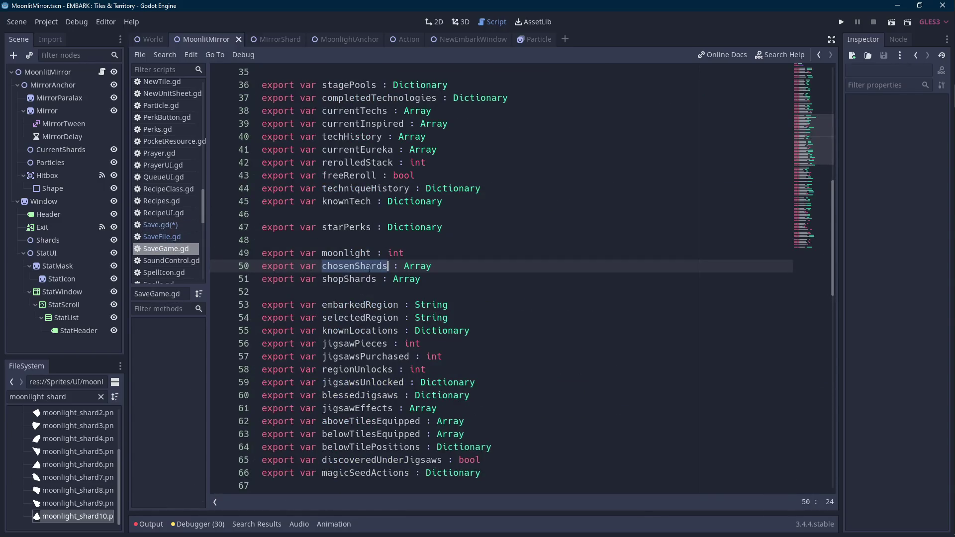
pyautogui.click(160, 225)
pyautogui.press('BackSpace')
pyautogui.press('BackSpace')
pyautogui.press('BackSpace')
pyautogui.write('shopShards')
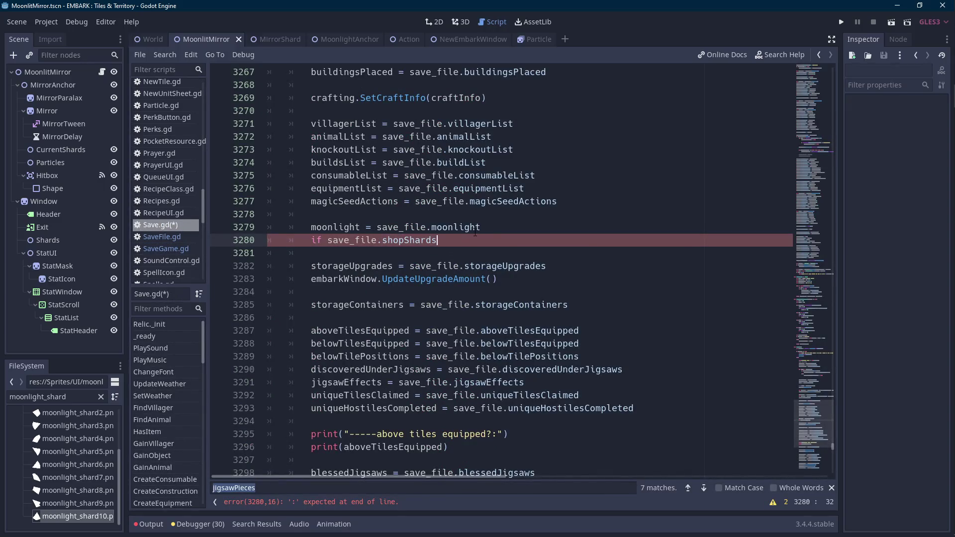
pyautogui.write('.emp')
pyautogui.hotkey('ctrl', 'shift', 'Left')
pyautogui.hotkey('ctrl', 'shift', 'Left')
pyautogui.hotkey('ctrl', 'shift', 'Left')
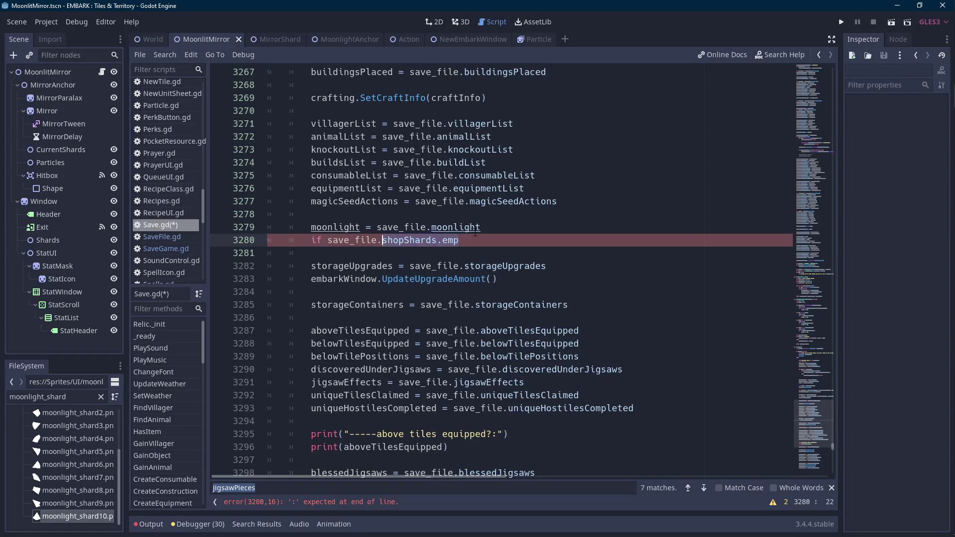
pyautogui.press('BackSpace')
pyautogui.write('sh')
pyautogui.press('BackSpace')
pyautogui.write('ave_')
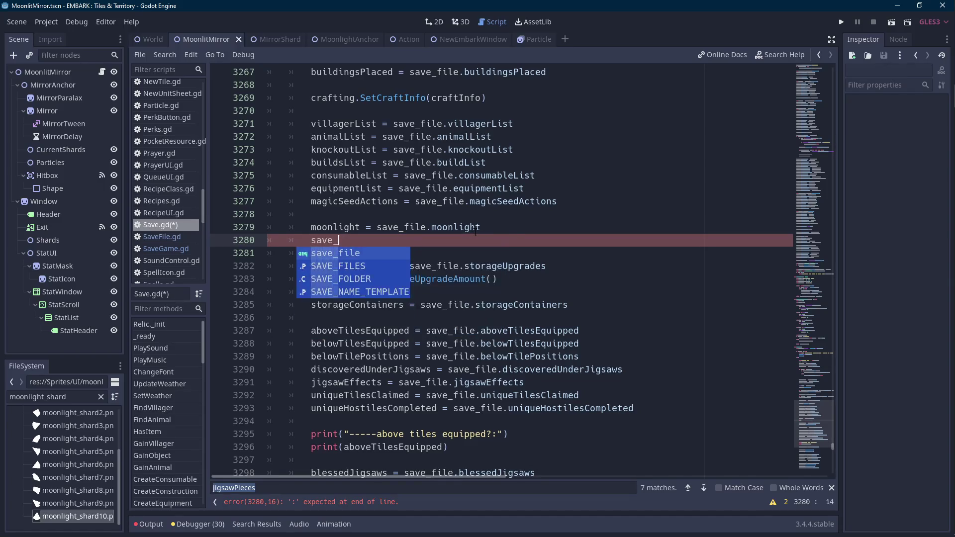
pyautogui.write('file.sh')
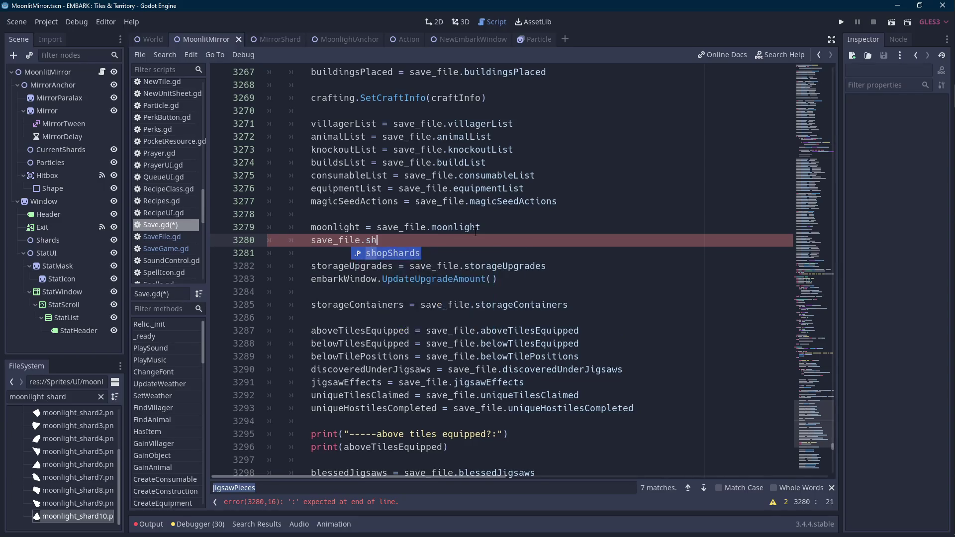
pyautogui.press('Return')
# Put the if keyword in front and re-pick shopShards from autocomplete
pyautogui.press('Home')
pyautogui.write('if')
pyautogui.press('End')
pyautogui.write('.em')
pyautogui.press('BackSpace')
pyautogui.press('BackSpace')
pyautogui.press('BackSpace')
pyautogui.press('Home')
pyautogui.press('Right')
pyautogui.press('Right')
pyautogui.press('Right')
pyautogui.press('BackSpace')
pyautogui.press('BackSpace')
pyautogui.press('BackSpace')
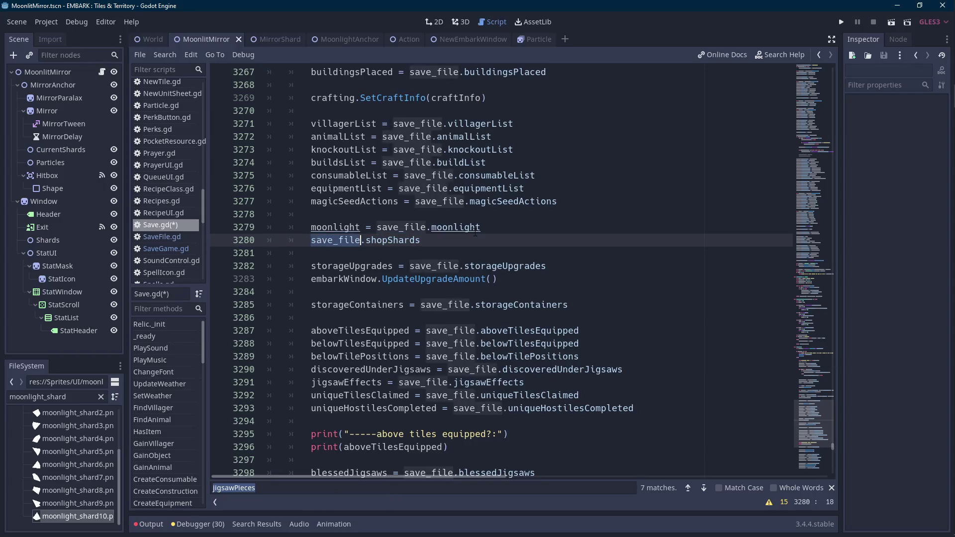
pyautogui.press('End')
pyautogui.press('BackSpace')
pyautogui.press('BackSpace')
pyautogui.press('BackSpace')
pyautogui.write('h')
pyautogui.press('Return')
pyautogui.press('Return')
# Complete 'if save_file.shopShards.empty():' with a pass body and save Save.gd
pyautogui.press('Home')
pyautogui.write('if')
pyautogui.press('End')
pyautogui.write(':')
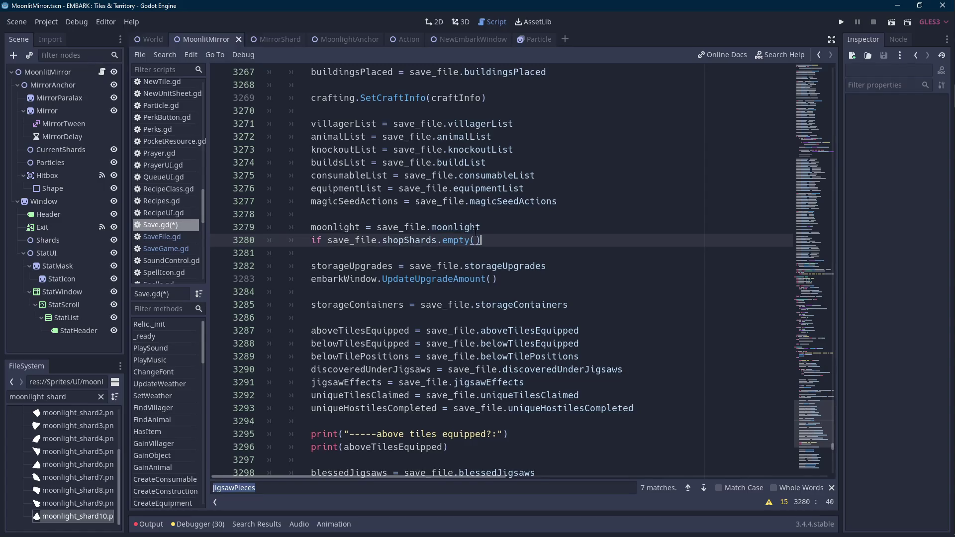
pyautogui.press('Return')
pyautogui.write('pass')
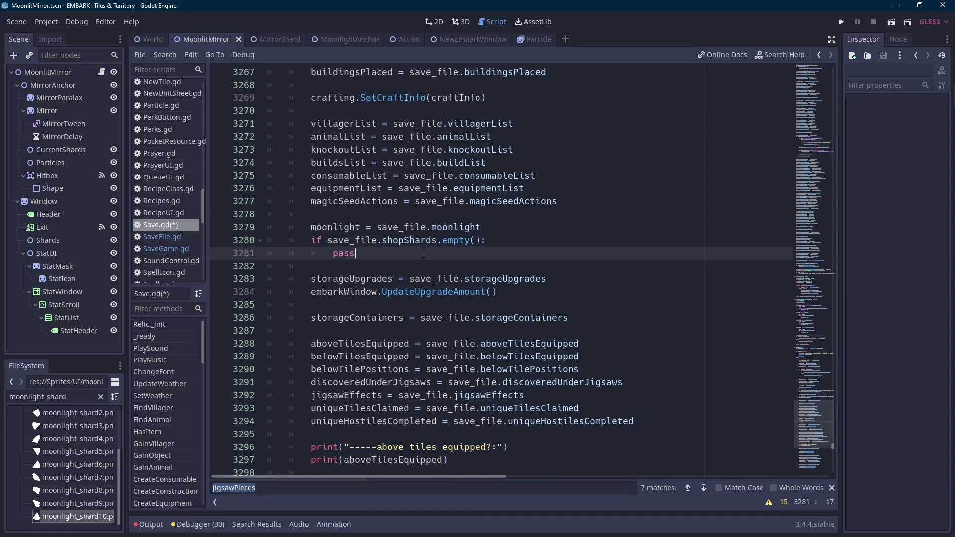
pyautogui.doubleClick(429, 253)
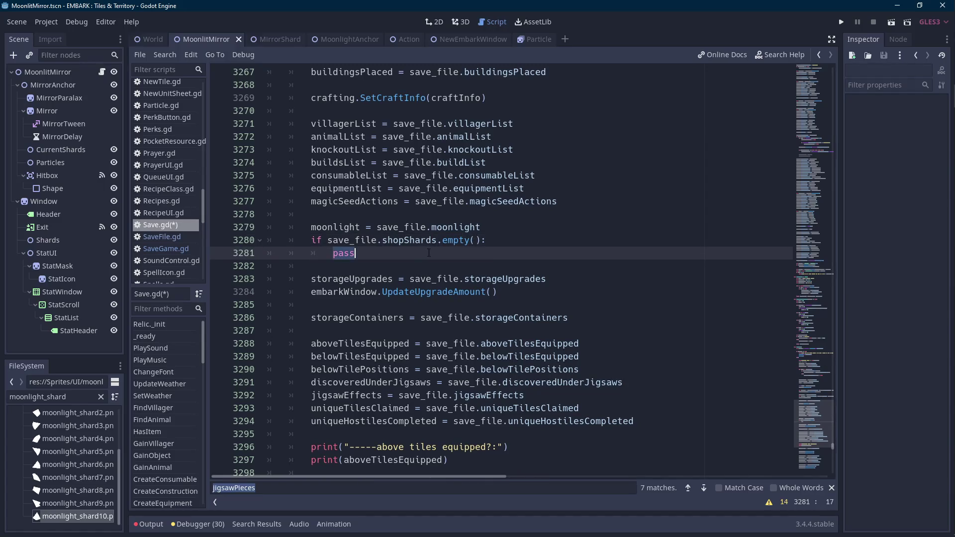
pyautogui.click(480, 240)
pyautogui.hotkey('ctrl', 's')
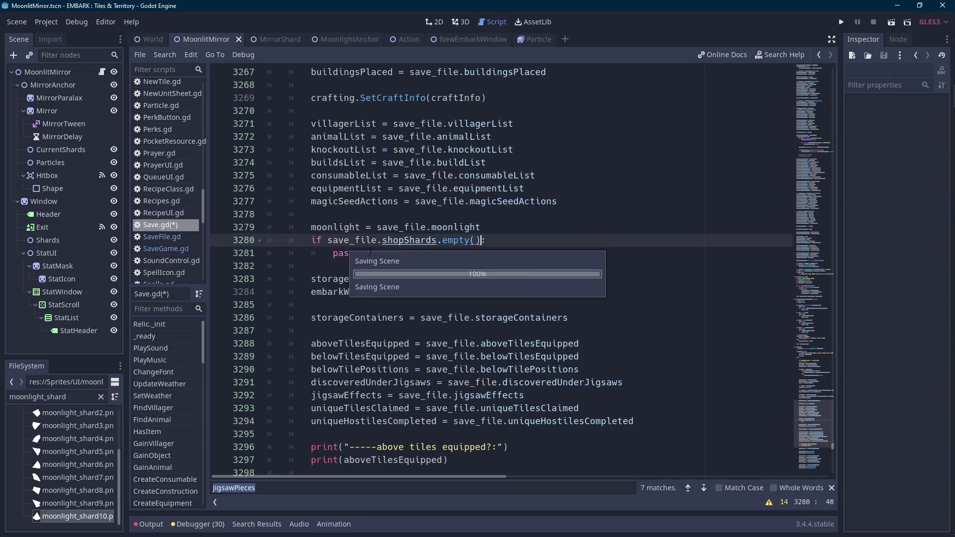
# Review SaveGame.gd's shard fields, then select shopShards in Save.gd's line 3280 condition
pyautogui.doubleClick(343, 253)
pyautogui.click(178, 249)
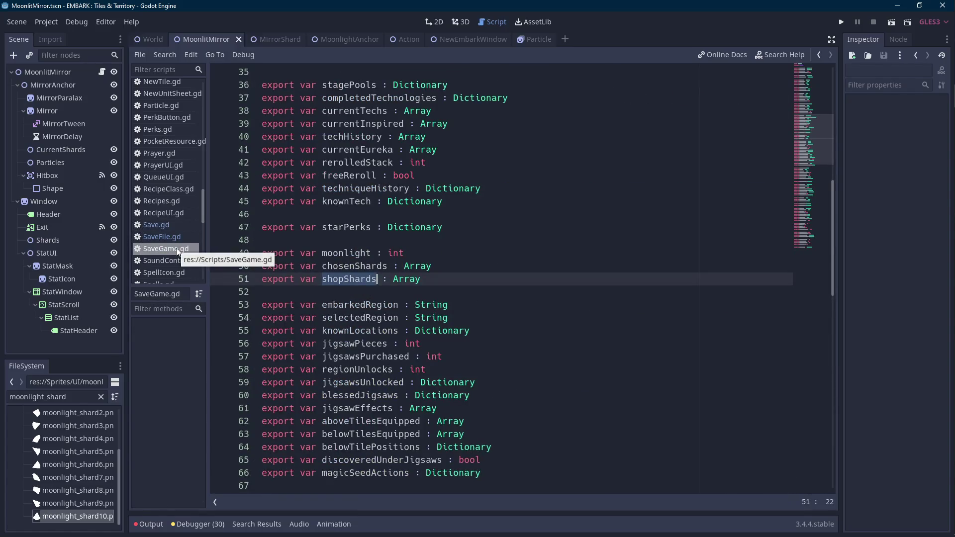
pyautogui.click(178, 224)
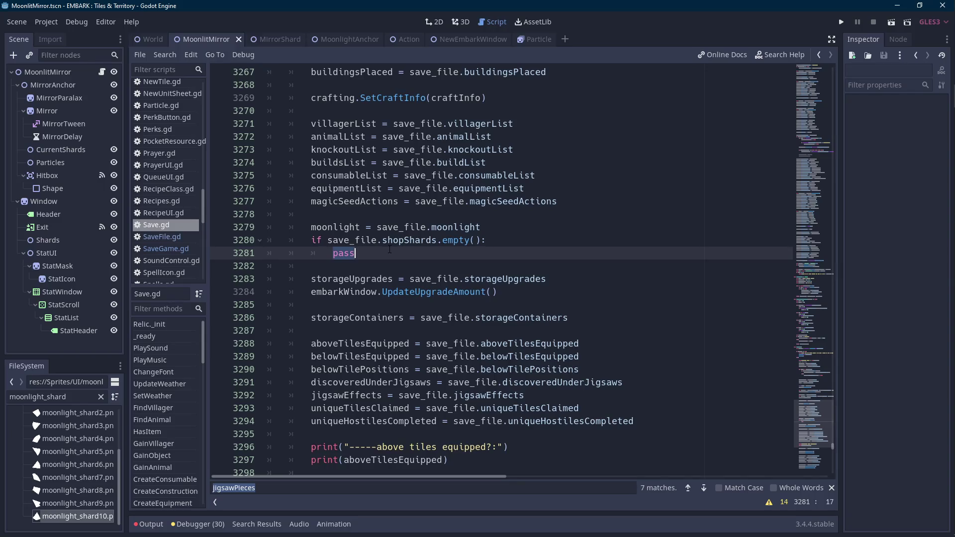
pyautogui.press('Scroll_Lock')
pyautogui.press('Scroll_Lock')
pyautogui.click(438, 241)
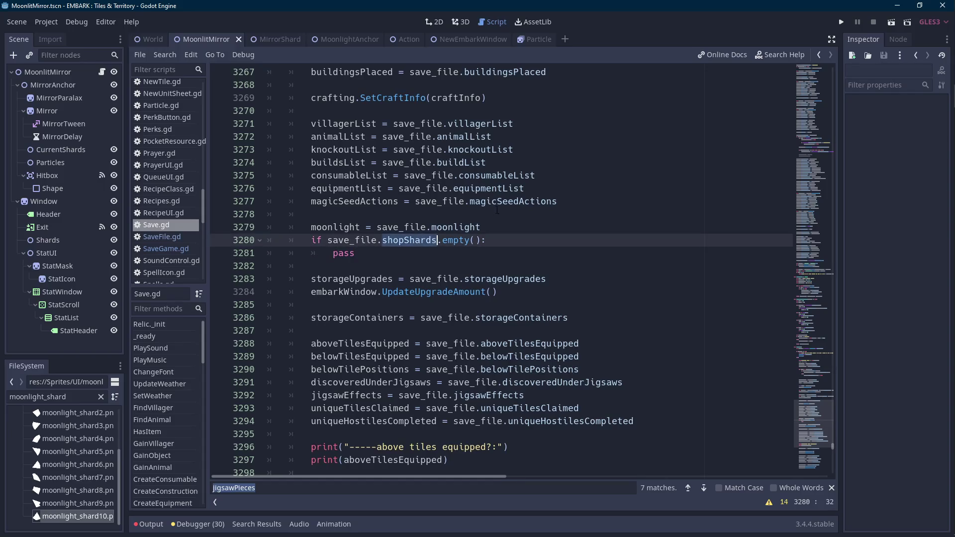
# Retarget the check to chosenShards.empty() and replace pass with 'for i in range(10):'
pyautogui.write('chosen')
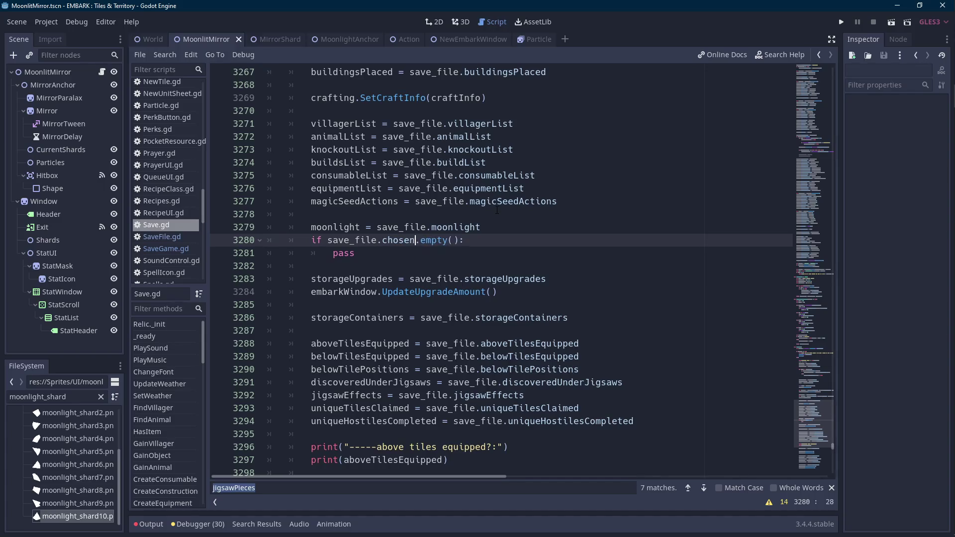
pyautogui.press('Return')
pyautogui.press('Down')
pyautogui.press('Home')
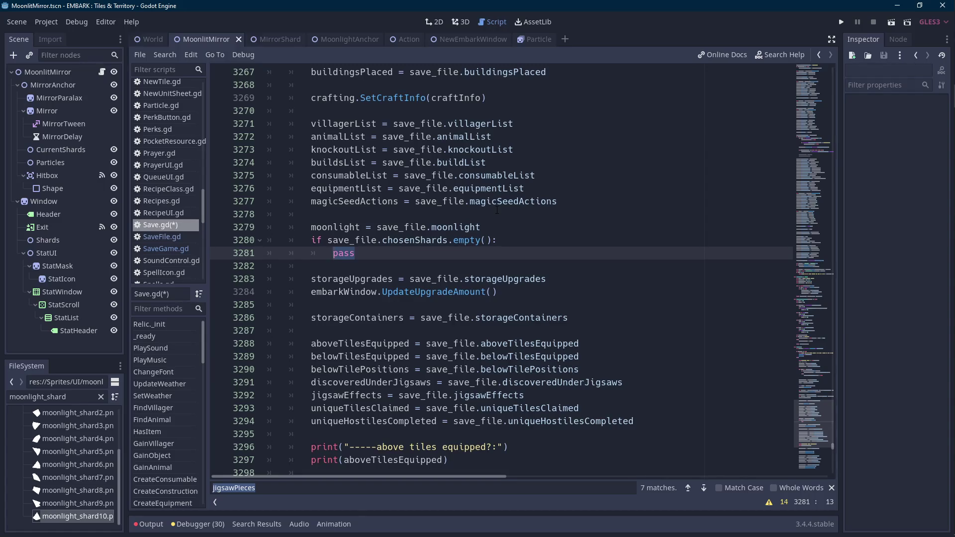
pyautogui.write('for i in range()')
pyautogui.press('Left')
pyautogui.write('10')
pyautogui.press('End')
pyautogui.write(':')
pyautogui.press('Return')
# Inside the loop, set save_file.chosenShards[i] = null and call mirror.SetMirrorInfo()
pyautogui.write('S')
pyautogui.press('BackSpace')
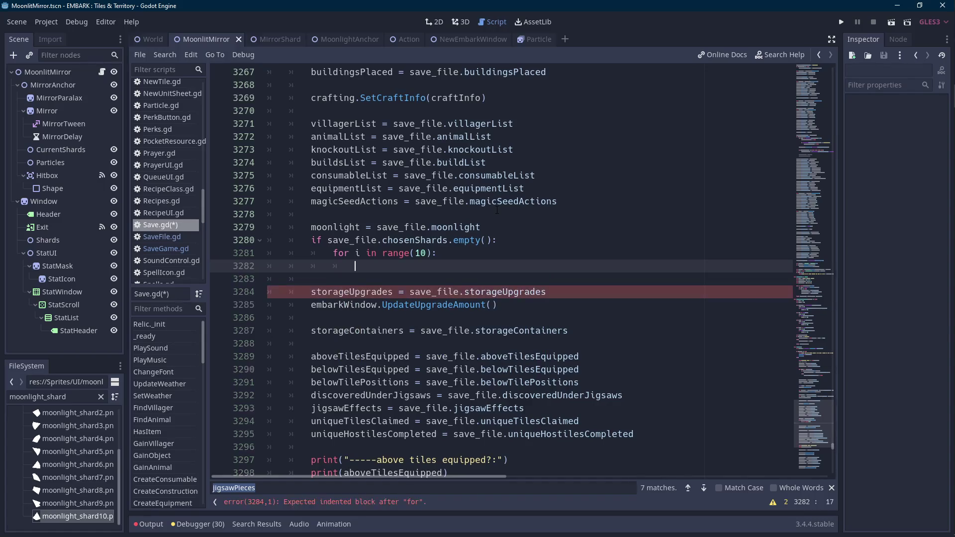
pyautogui.write('chosen')
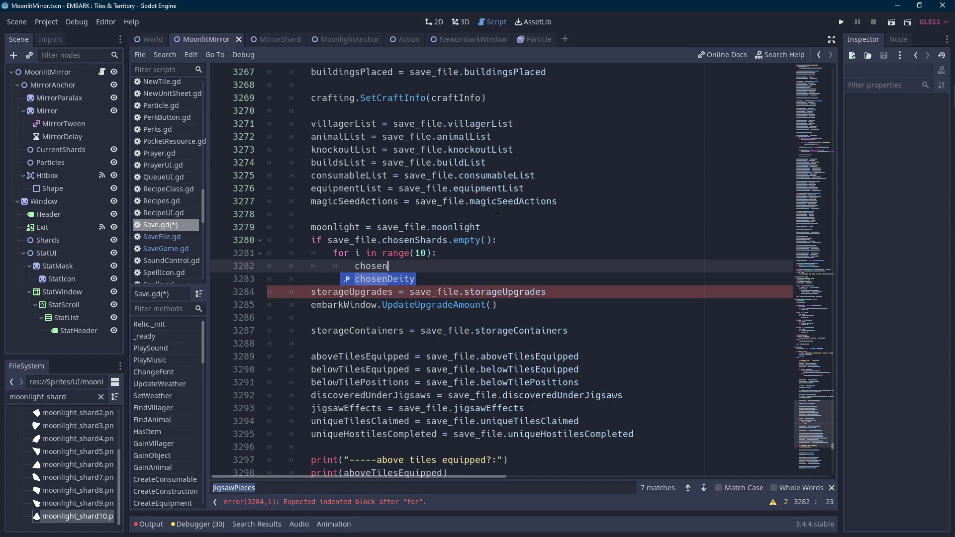
pyautogui.hotkey('ctrl', 'shift', 'Left')
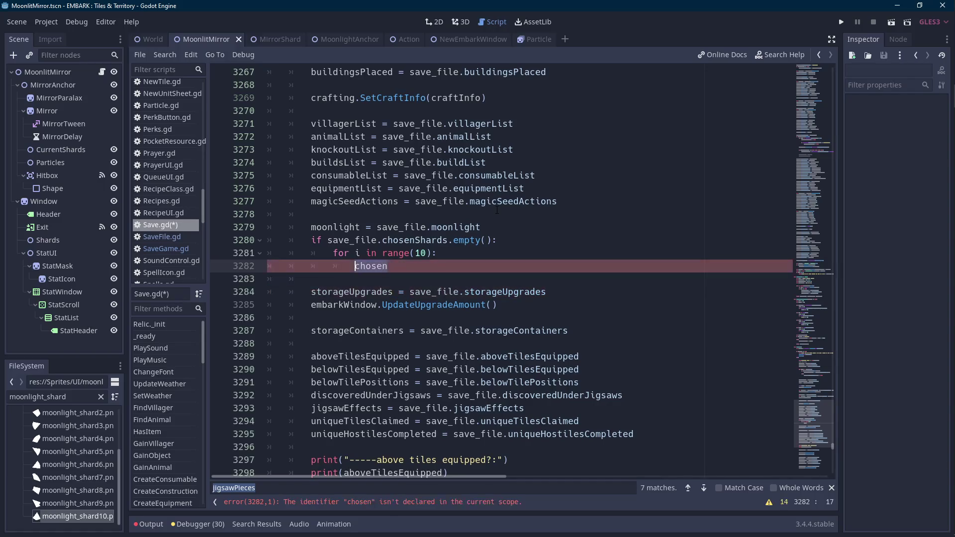
pyautogui.press('Scroll_Lock')
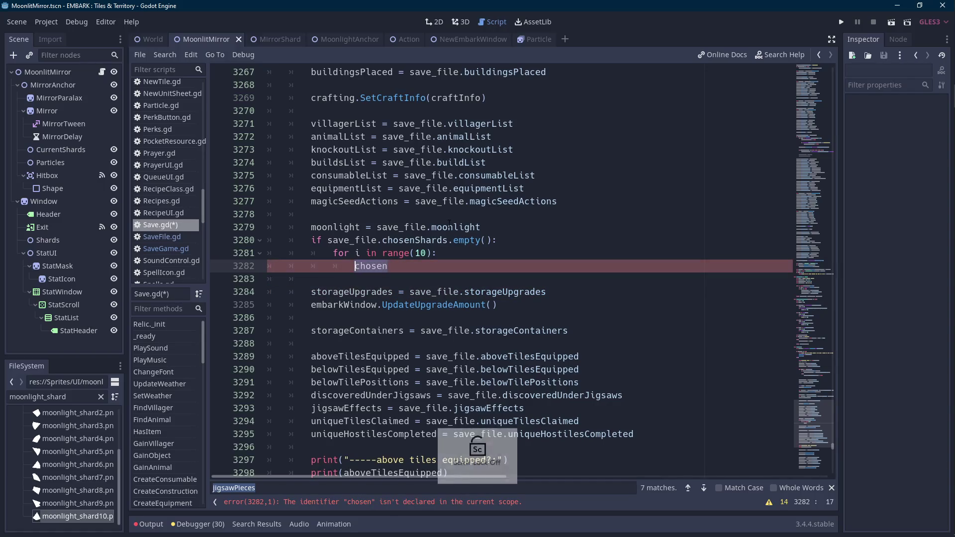
pyautogui.write('save_file')
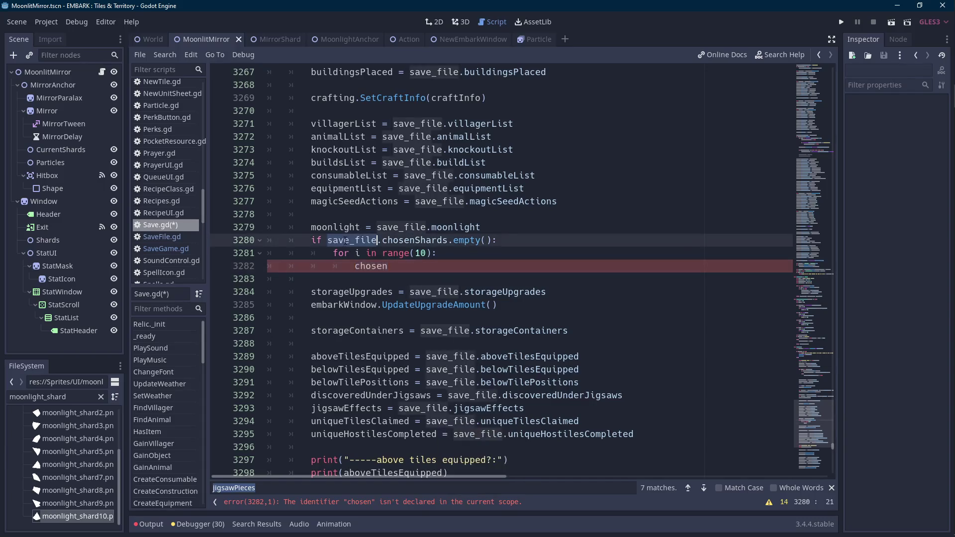
pyautogui.write('.chosensh')
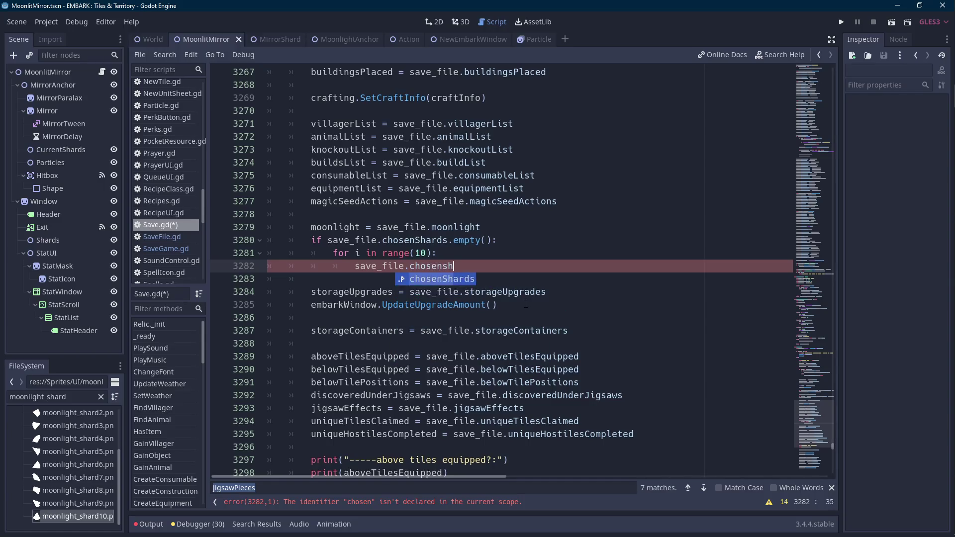
pyautogui.press('Return')
pyautogui.write('[')
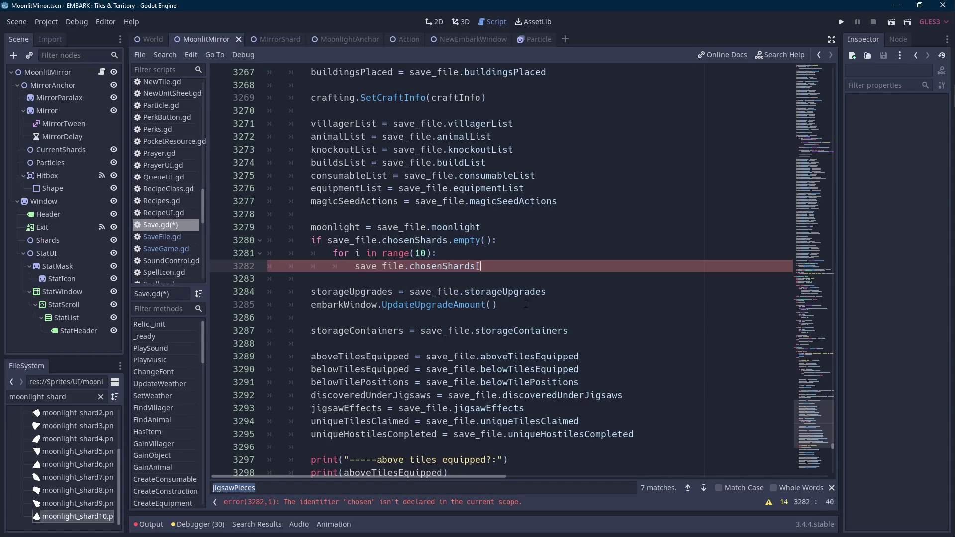
pyautogui.write('i] = null')
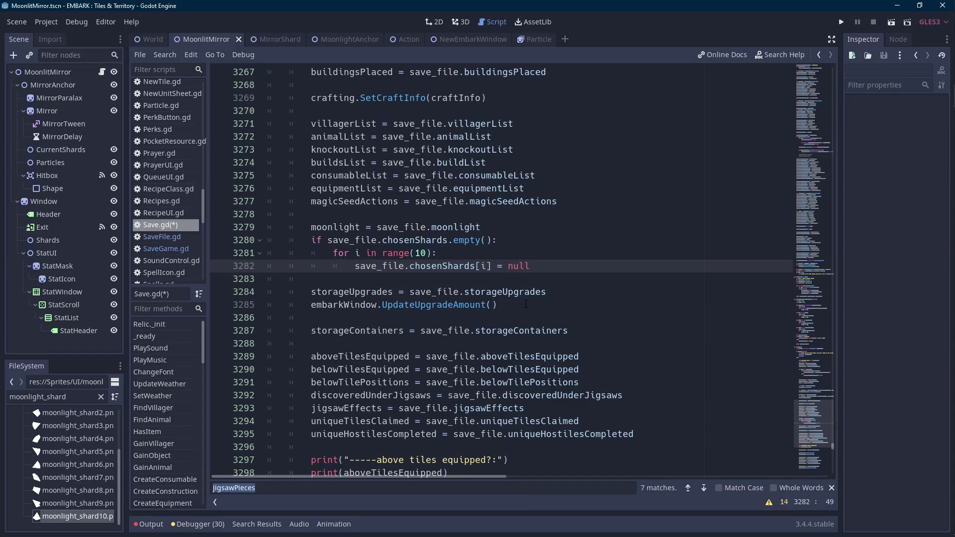
pyautogui.press('Return')
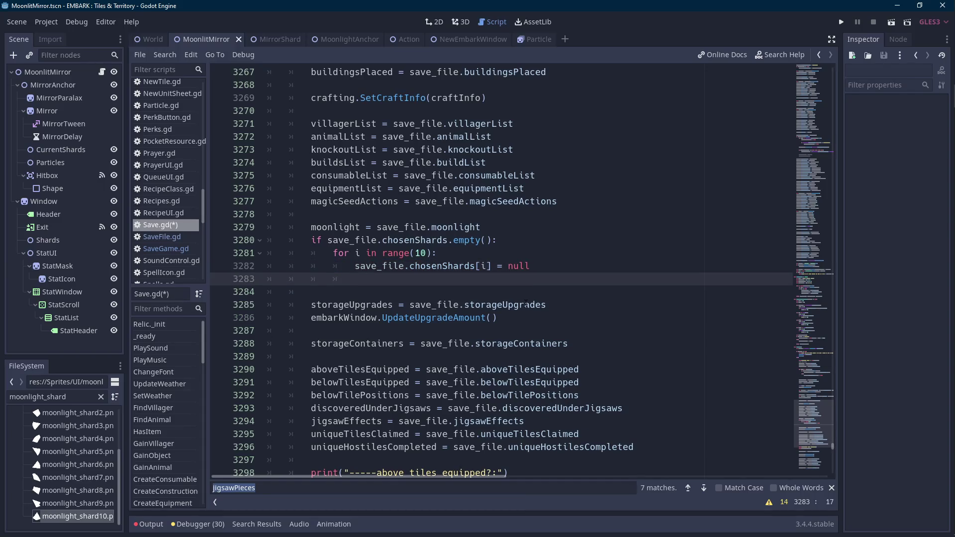
pyautogui.write('mir')
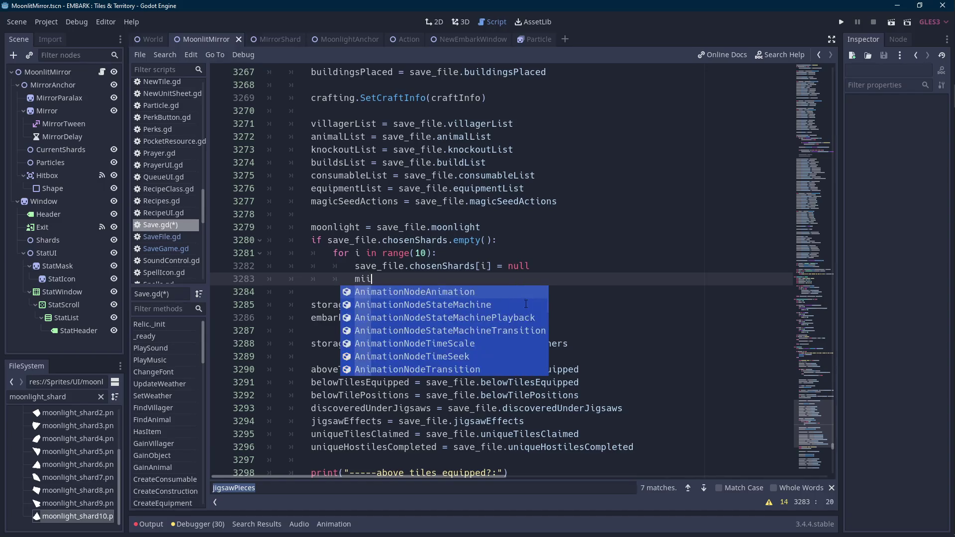
pyautogui.write('ror.')
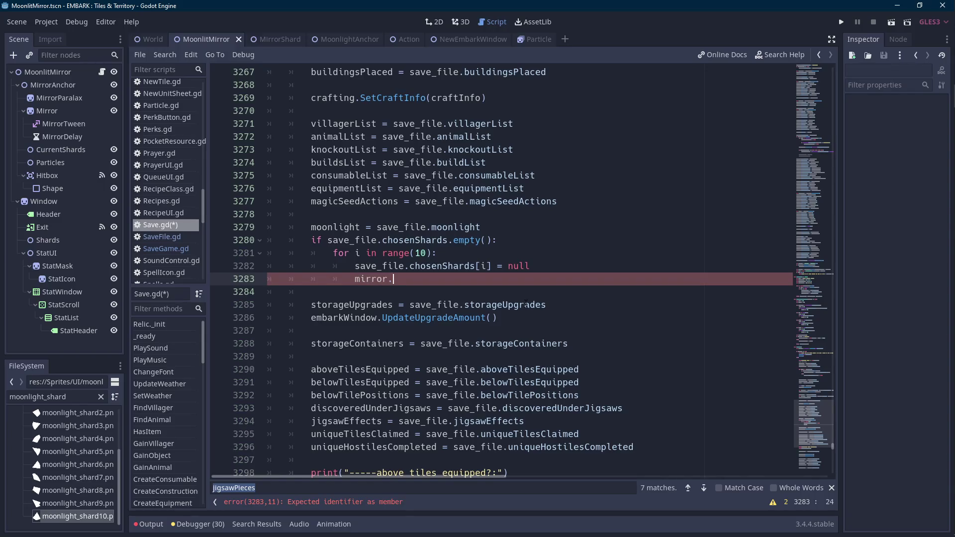
pyautogui.write('SetMirrorIn')
pyautogui.write('fo()')
# Recheck the null assignment line and select craftInfo to see where it's used
pyautogui.press('Up')
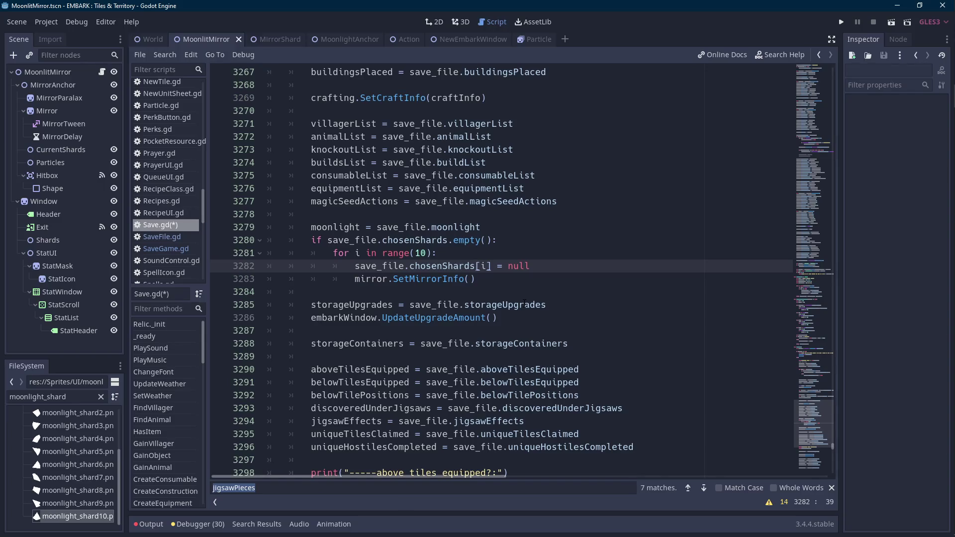
pyautogui.press('Home')
pyautogui.hotkey('ctrl', 'Right')
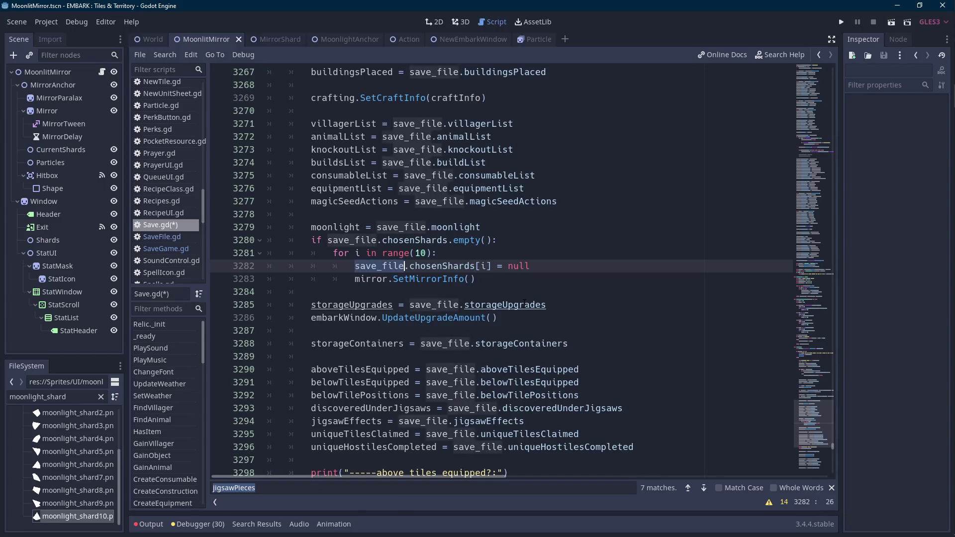
pyautogui.hotkey('ctrl', 'Right')
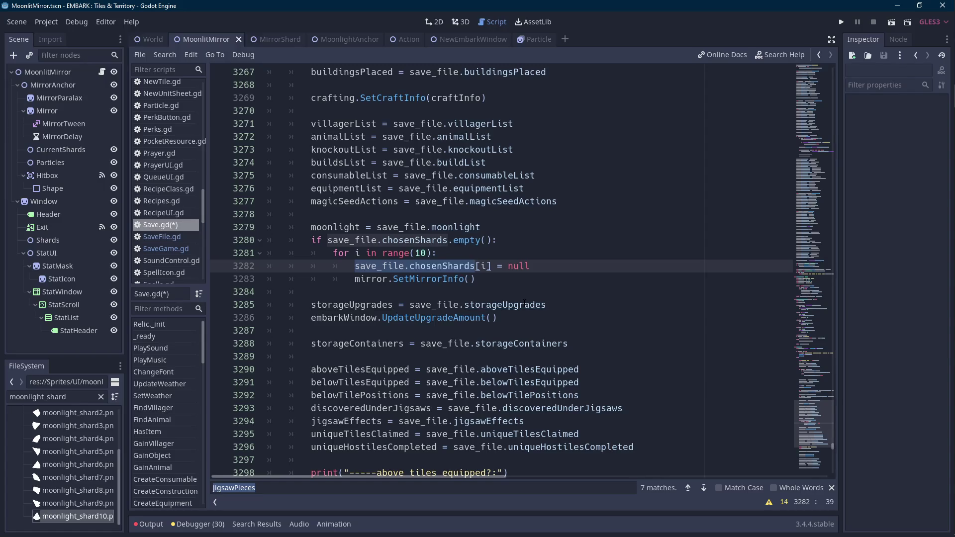
pyautogui.scroll(3, 496, 291)
pyautogui.doubleClick(443, 214)
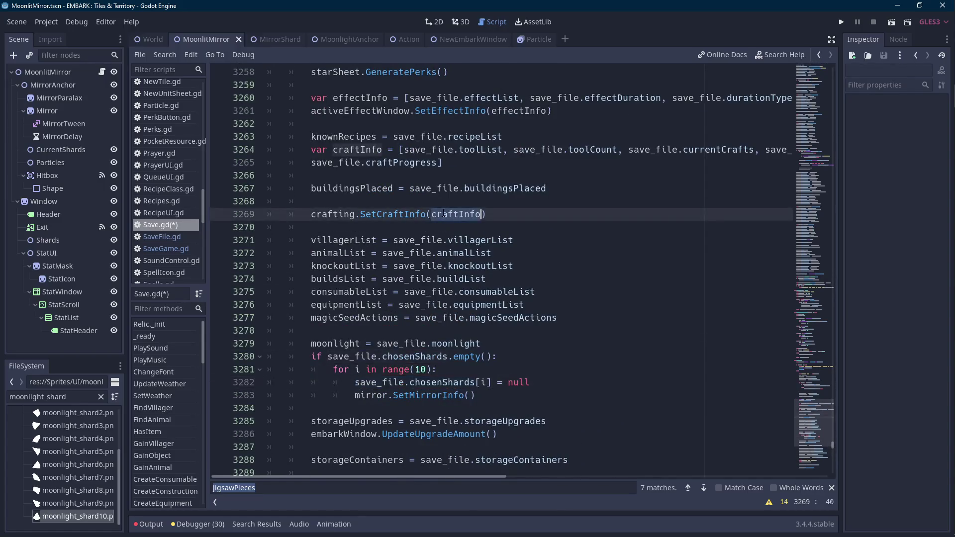
# Copy save_file.chosenShards into the SetMirrorInfo call, dropping the [i] index
pyautogui.scroll(-3, 443, 213)
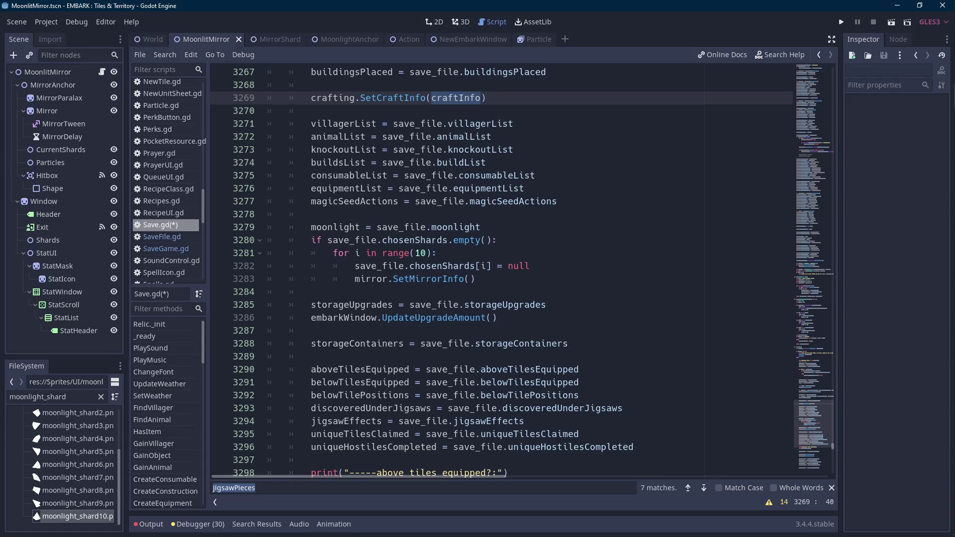
pyautogui.click(451, 254)
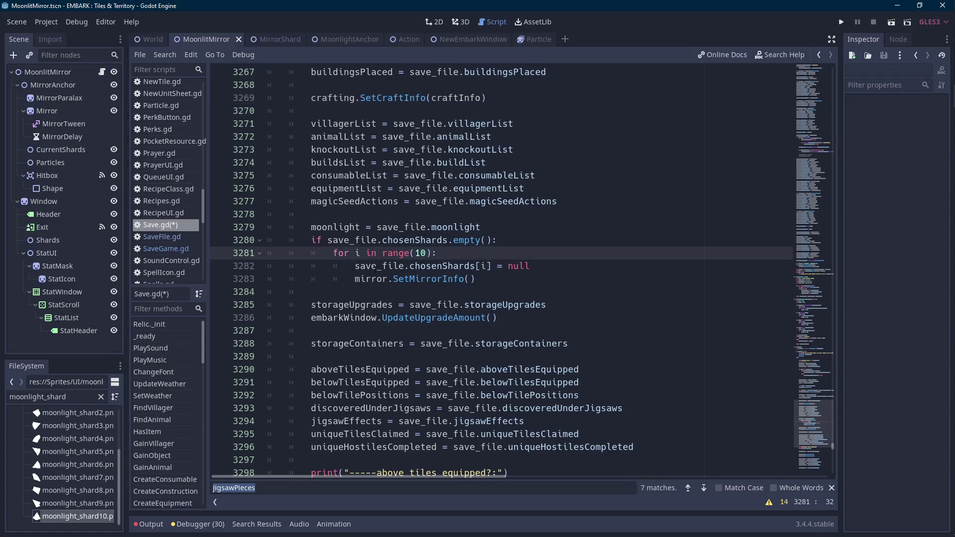
pyautogui.moveTo(355, 266); pyautogui.dragTo(491, 266)
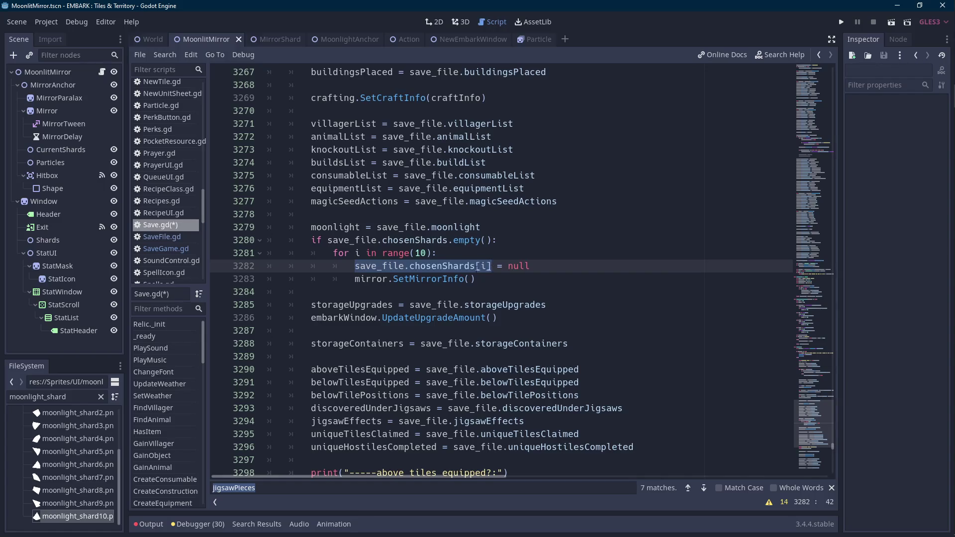
pyautogui.hotkey('ctrl', 'c')
pyautogui.click(471, 279)
pyautogui.hotkey('ctrl', 'v')
pyautogui.press('Left')
pyautogui.press('BackSpace')
pyautogui.press('BackSpace')
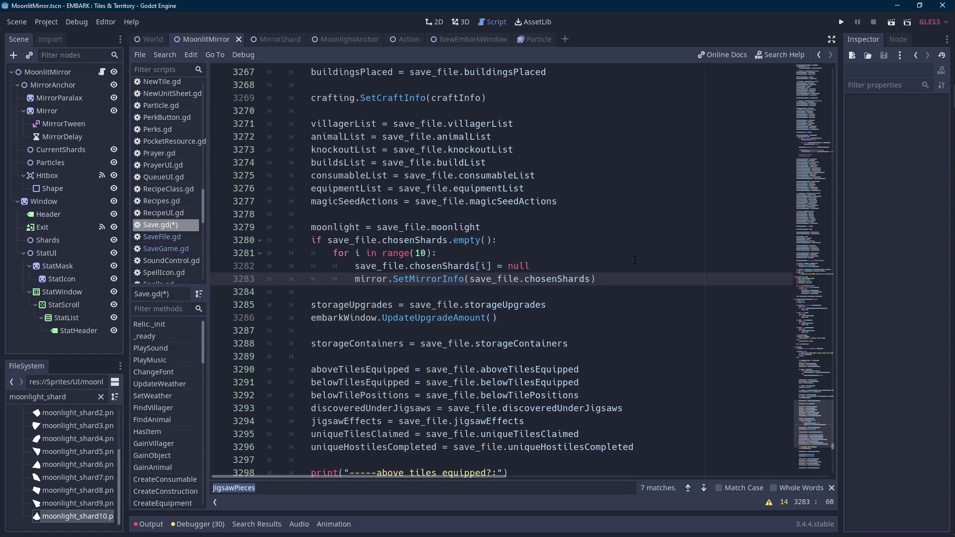
# Dedent the SetMirrorInfo call outside the if and loop, add a blank line above, and save Save.gd
pyautogui.press('Up')
pyautogui.press('Up')
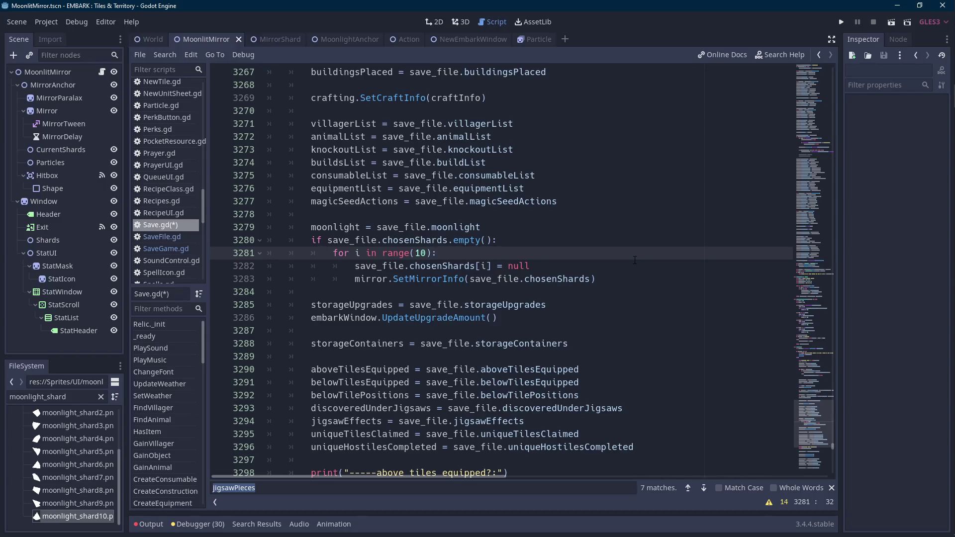
pyautogui.press('Down')
pyautogui.press('Down')
pyautogui.press('Home')
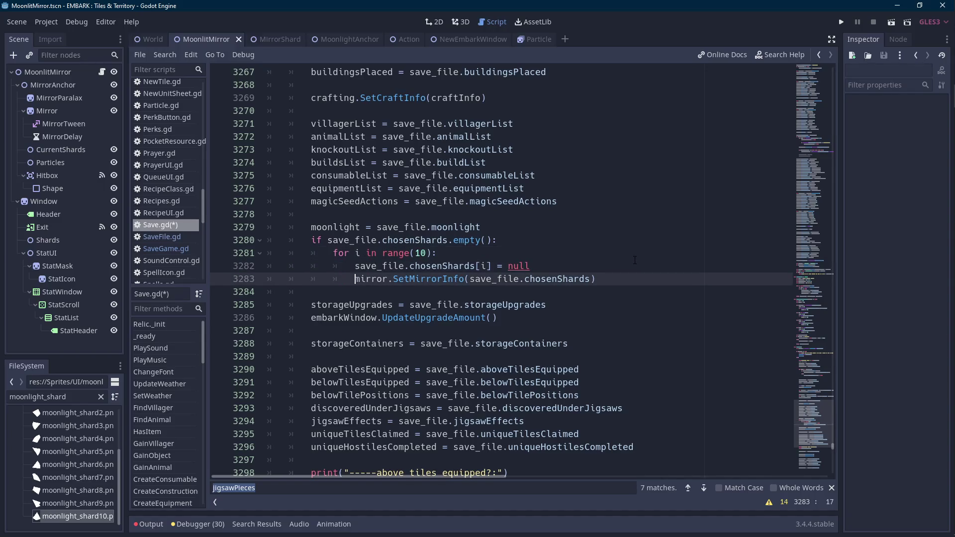
pyautogui.press('BackSpace')
pyautogui.press('BackSpace')
pyautogui.press('Return')
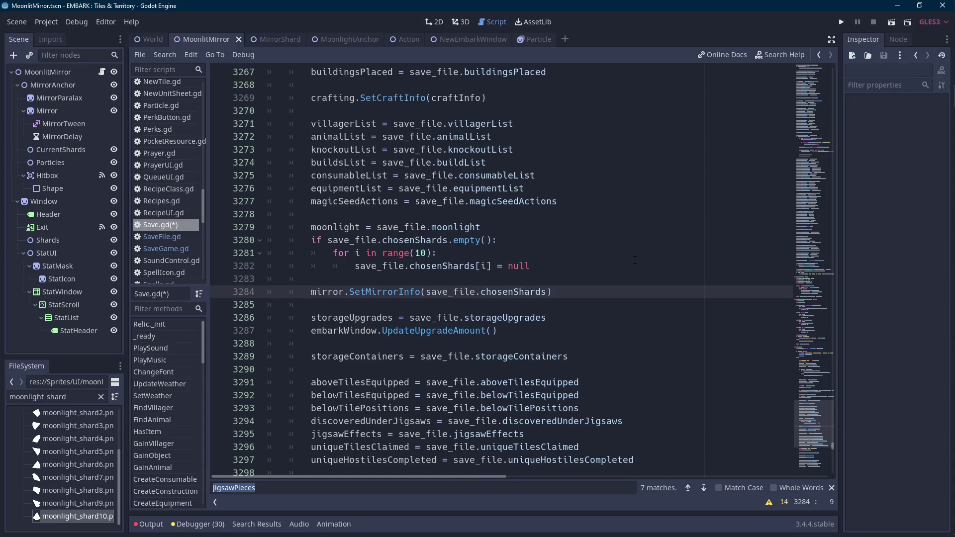
pyautogui.press('Up')
pyautogui.press('Up')
pyautogui.press('Up')
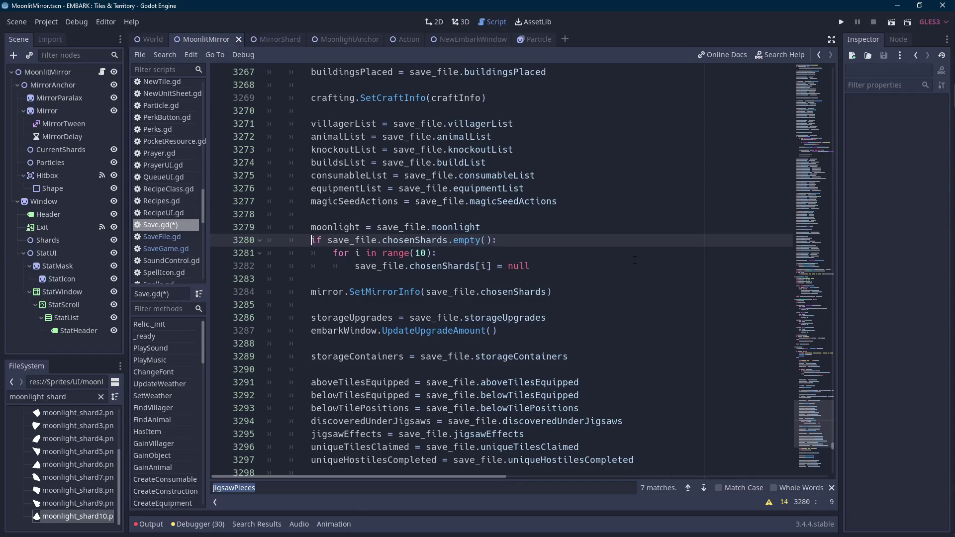
pyautogui.hotkey('ctrl', 's')
pyautogui.press('Scroll_Lock')
pyautogui.press('Scroll_Lock')
pyautogui.press('Scroll_Lock')
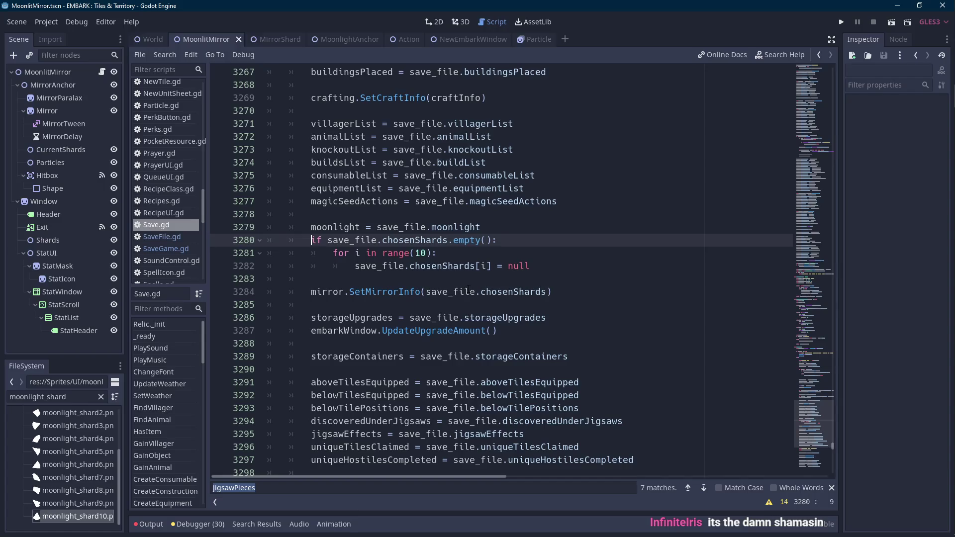
# Select the SetMirrorInfo call in Save.gd, then bring up the MirrorShard script
pyautogui.moveTo(939, 143)
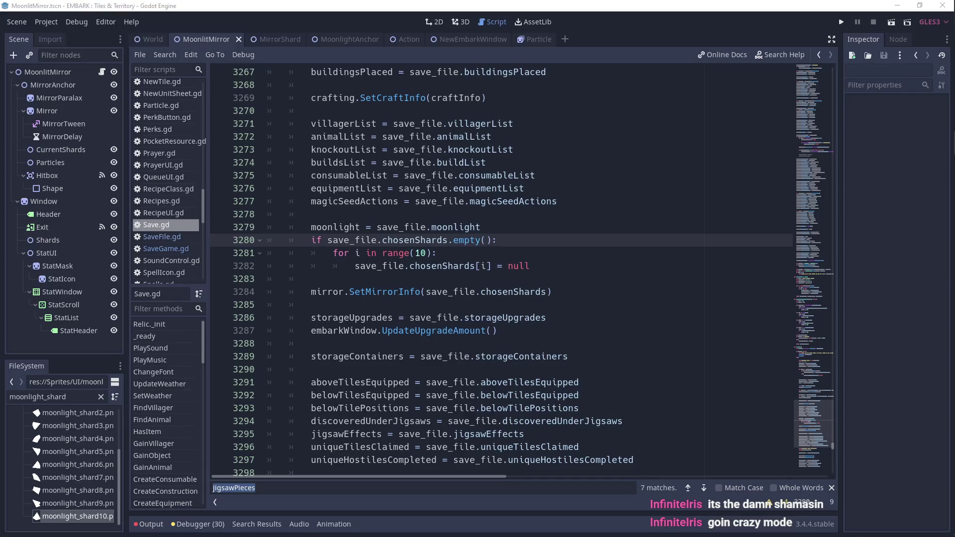
pyautogui.click(546, 317)
pyautogui.click(547, 267)
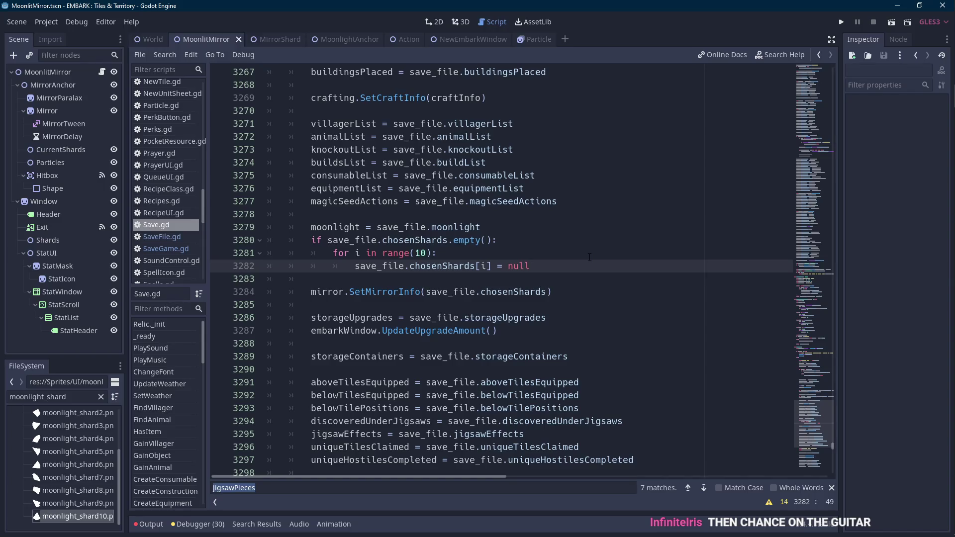
pyautogui.press('Scroll_Lock')
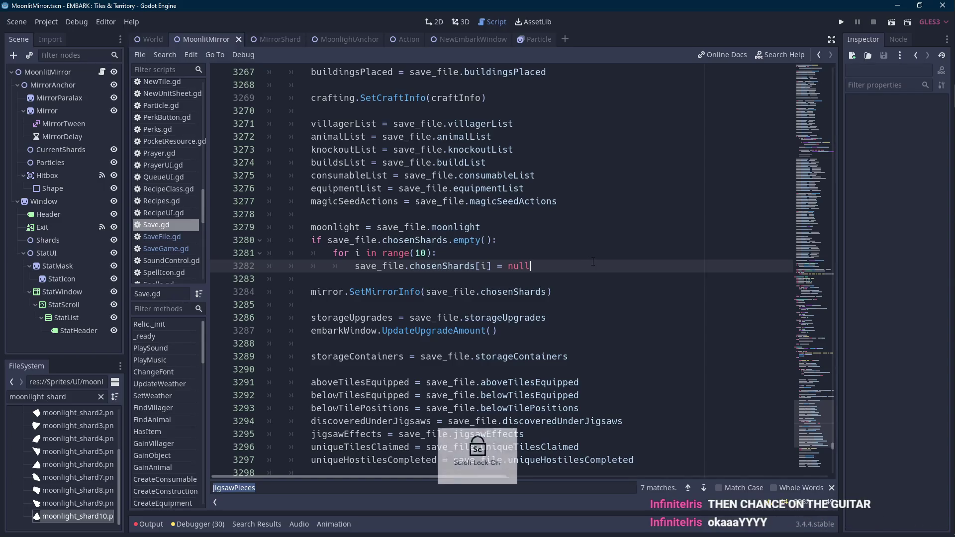
pyautogui.press('Scroll_Lock')
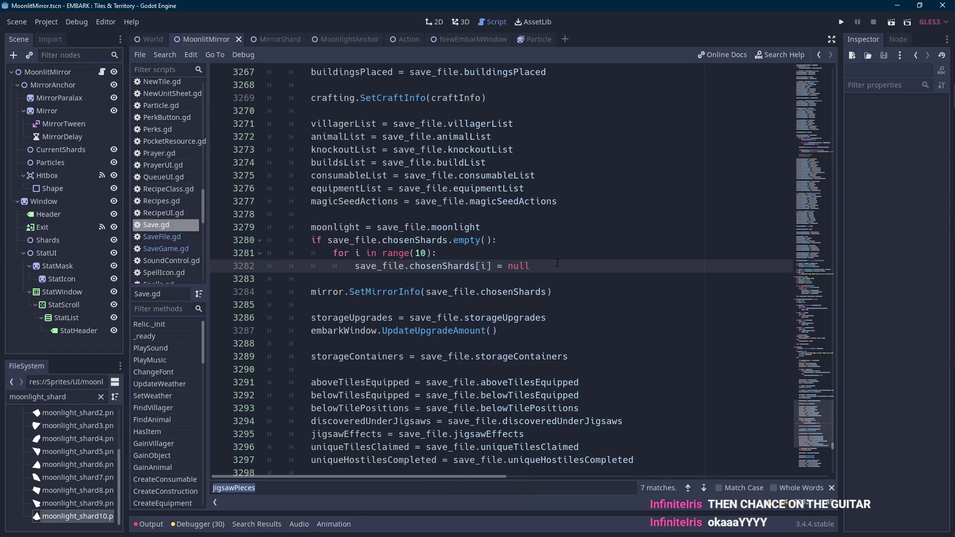
pyautogui.press('Scroll_Lock')
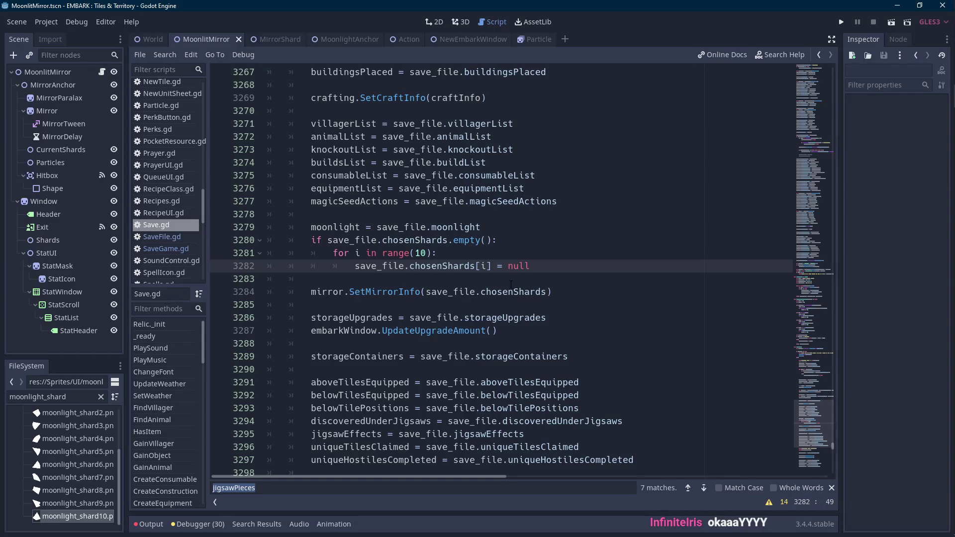
pyautogui.doubleClick(388, 293)
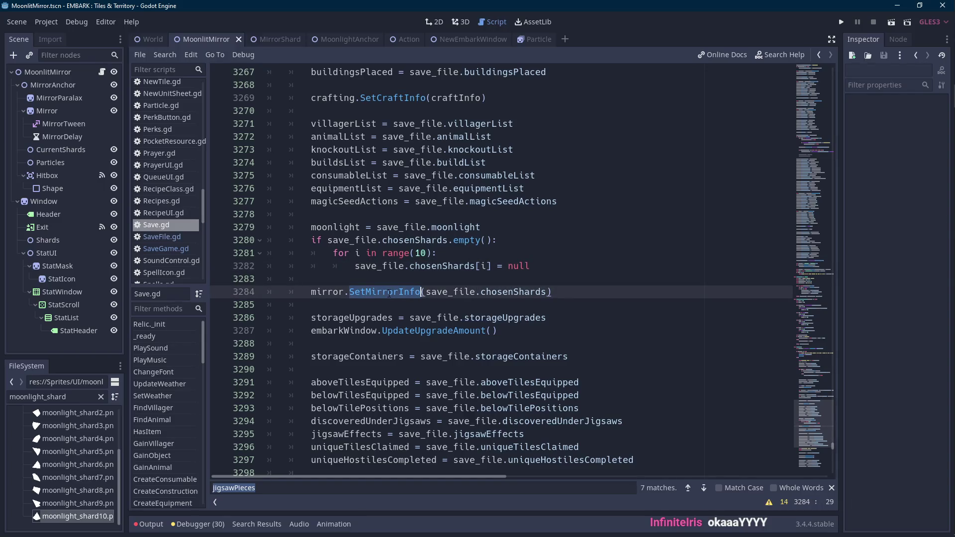
pyautogui.click(275, 40)
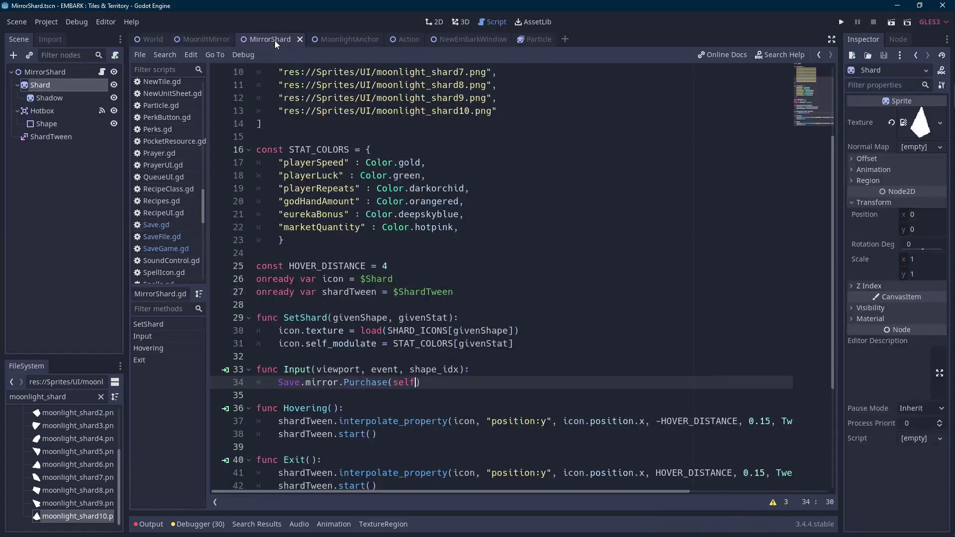
# In MoonlitMirror.gd, fill chosenShards with ten nulls, then delete them back to an empty list
pyautogui.click(201, 36)
pyautogui.scroll(1, 328, 186)
pyautogui.doubleClick(327, 188)
pyautogui.click(374, 188)
pyautogui.write('null,')
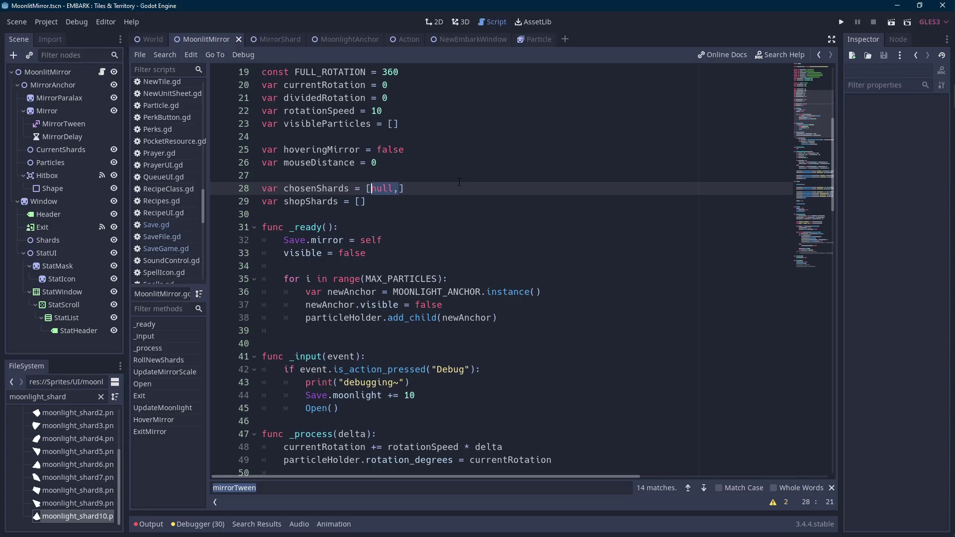
pyautogui.write('null,null,null,')
pyautogui.write('null,null,null,null,null,null,')
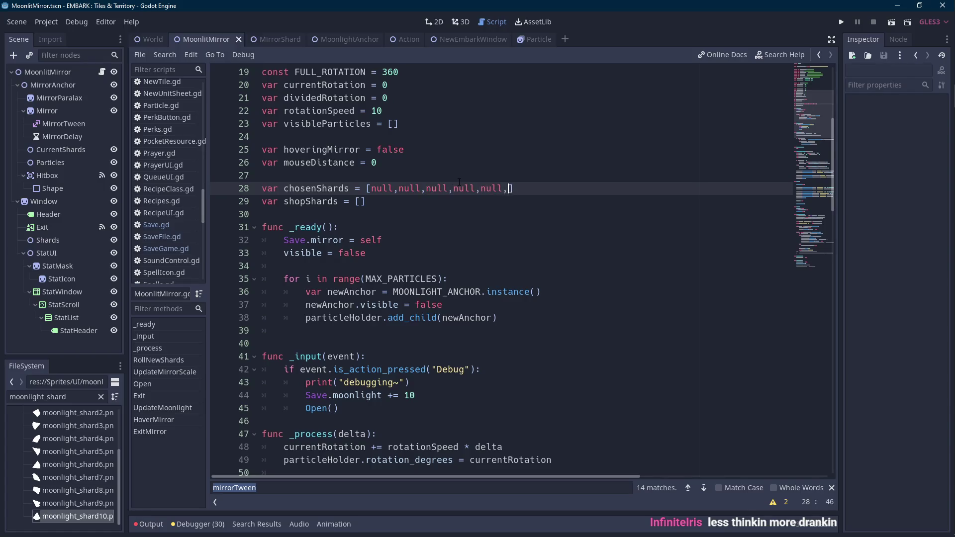
pyautogui.press('BackSpace')
pyautogui.hotkey('ctrl', 'shift', 'Left')
pyautogui.hotkey('ctrl', 'shift', 'Left')
pyautogui.hotkey('ctrl', 'shift', 'Left')
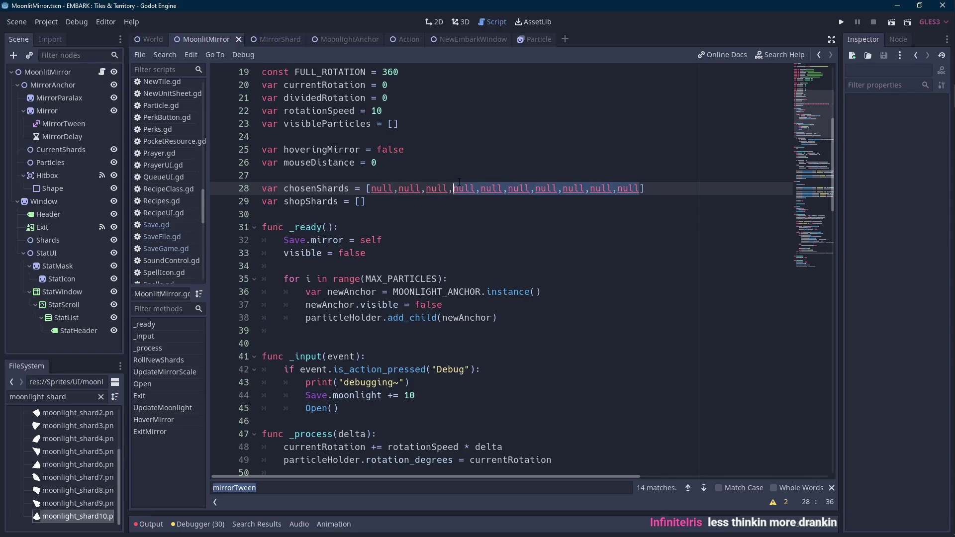
pyautogui.hotkey('ctrl', 'shift', 'Left')
pyautogui.press('BackSpace')
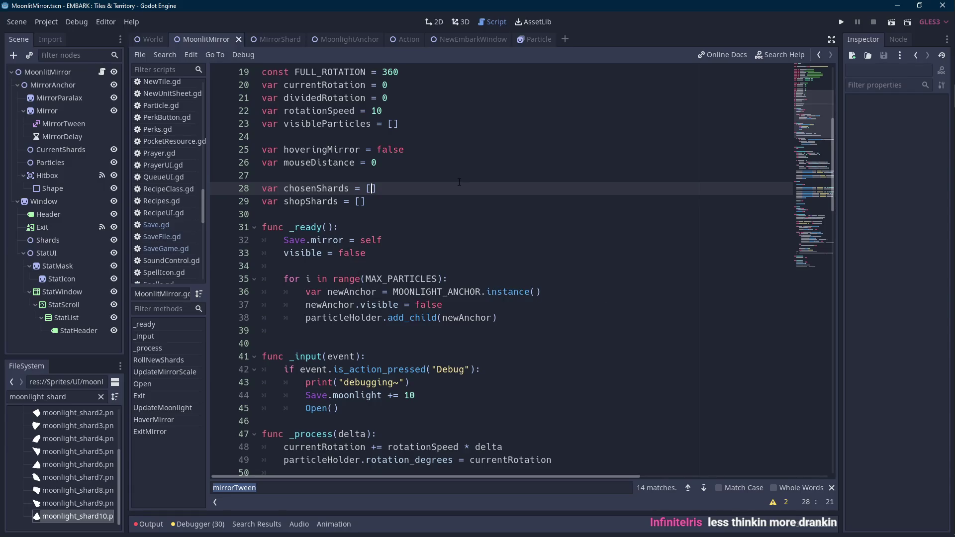
pyautogui.moveTo(151, 44)
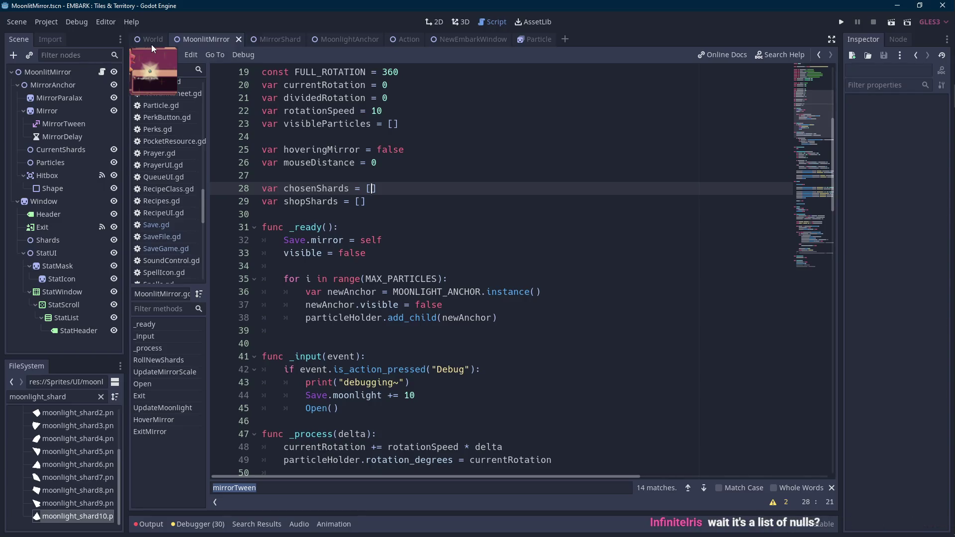
pyautogui.click(152, 45)
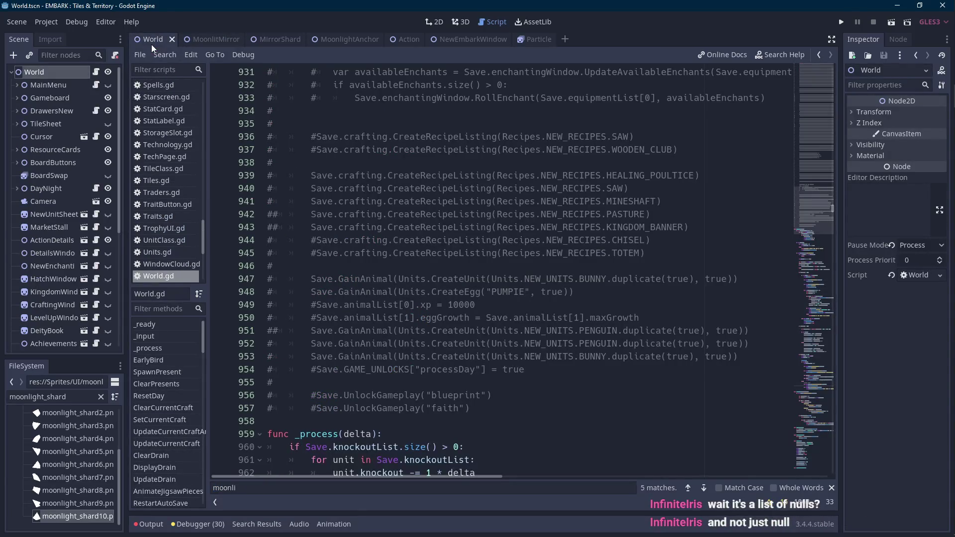
# Restore the ten nulls in chosenShards, removing the trailing comma and adding spaces after commas
pyautogui.click(201, 41)
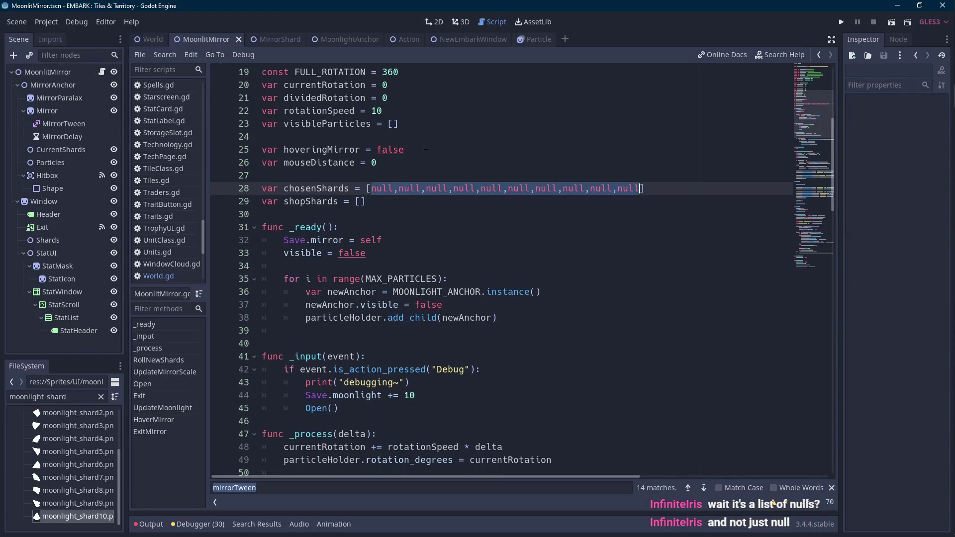
pyautogui.doubleClick(383, 183)
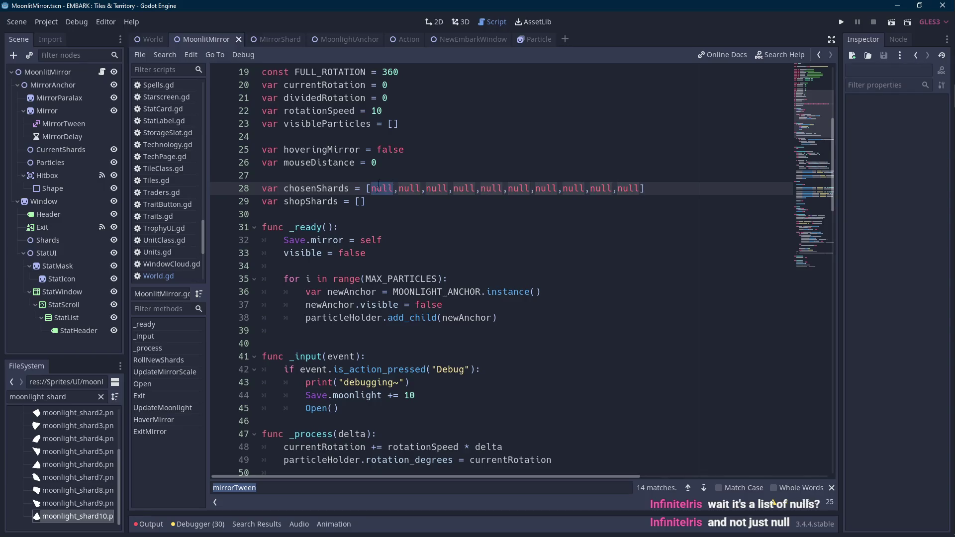
pyautogui.click(383, 187)
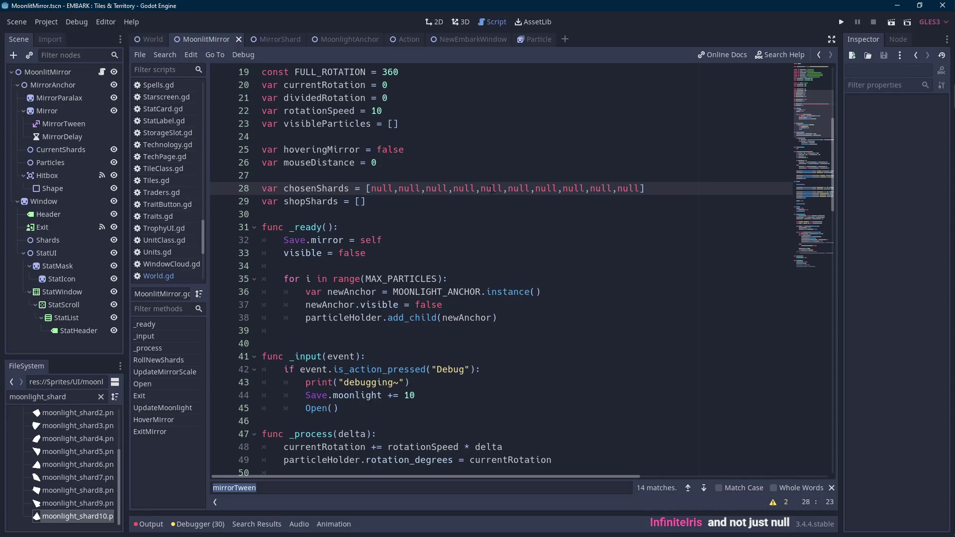
pyautogui.press('End')
pyautogui.press('Left')
pyautogui.write(',')
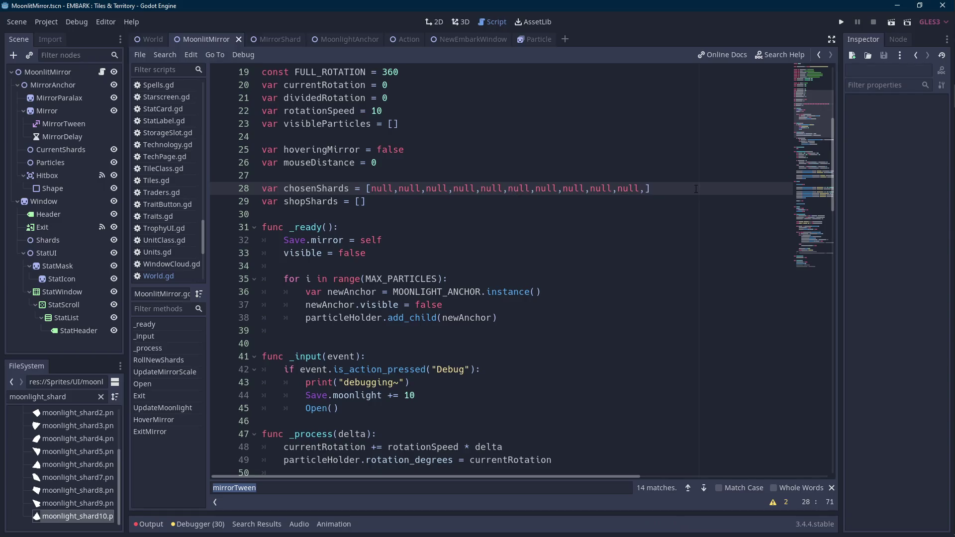
pyautogui.press('BackSpace')
pyautogui.press('Left')
pyautogui.press('Left')
pyautogui.press('Left')
pyautogui.press('Left')
pyautogui.press('Left')
pyautogui.press('Left')
pyautogui.press('Left')
pyautogui.press('Left')
pyautogui.press('Left')
pyautogui.press('Left')
pyautogui.press('Left')
pyautogui.press('Left')
pyautogui.press('Left')
pyautogui.press('Left')
pyautogui.press('Left')
pyautogui.press('Left')
pyautogui.press('Left')
pyautogui.press('Left')
pyautogui.press('Left')
pyautogui.press('Left')
pyautogui.press('Left')
pyautogui.press('Left')
pyautogui.press('Left')
pyautogui.press('Left')
pyautogui.press('Left')
pyautogui.press('Left')
pyautogui.press('Left')
pyautogui.press('Left')
pyautogui.press('Left')
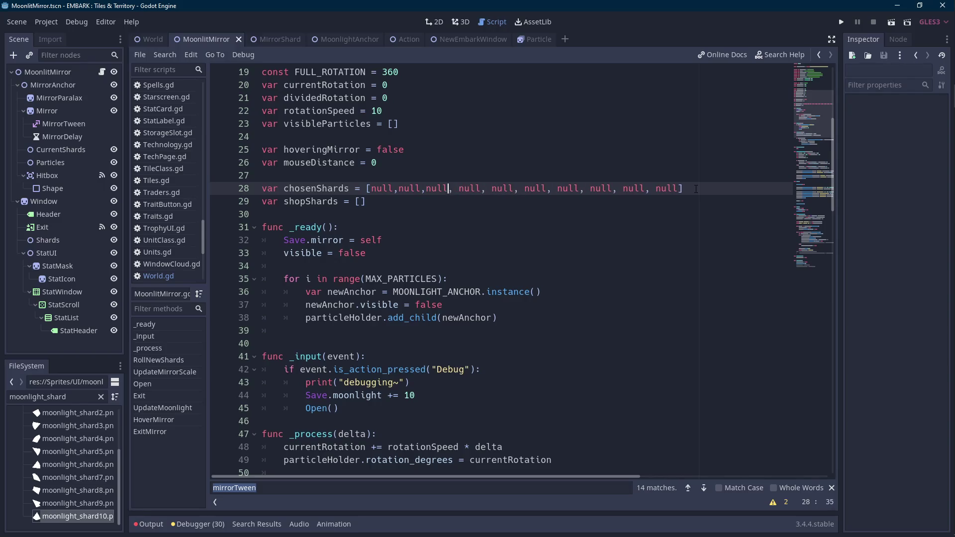
pyautogui.press('Left')
pyautogui.press('Left')
pyautogui.press('Left')
pyautogui.press('Left')
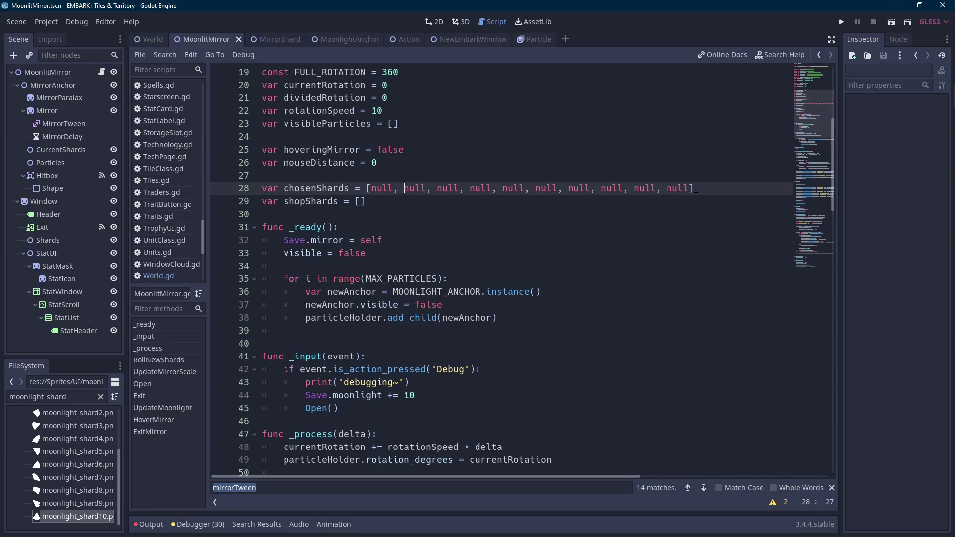
# Save MoonlitMirror.gd and return to Save.gd
pyautogui.hotkey('ctrl', 's')
pyautogui.scroll(2, 169, 271)
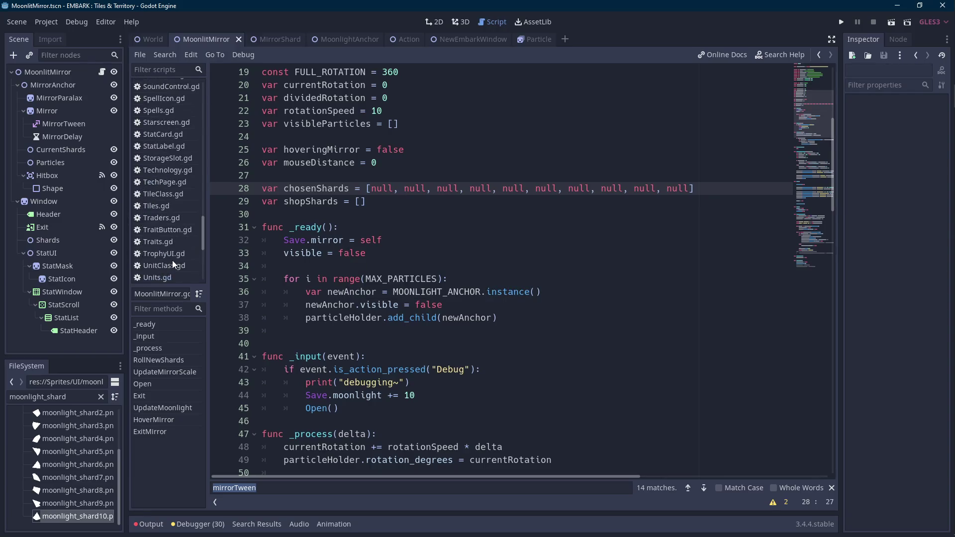
pyautogui.scroll(4, 172, 260)
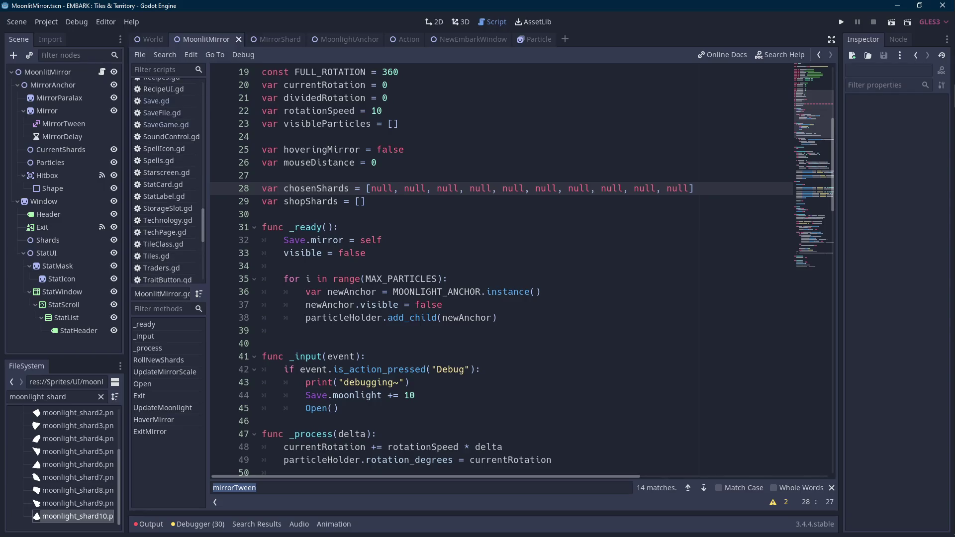
pyautogui.click(173, 102)
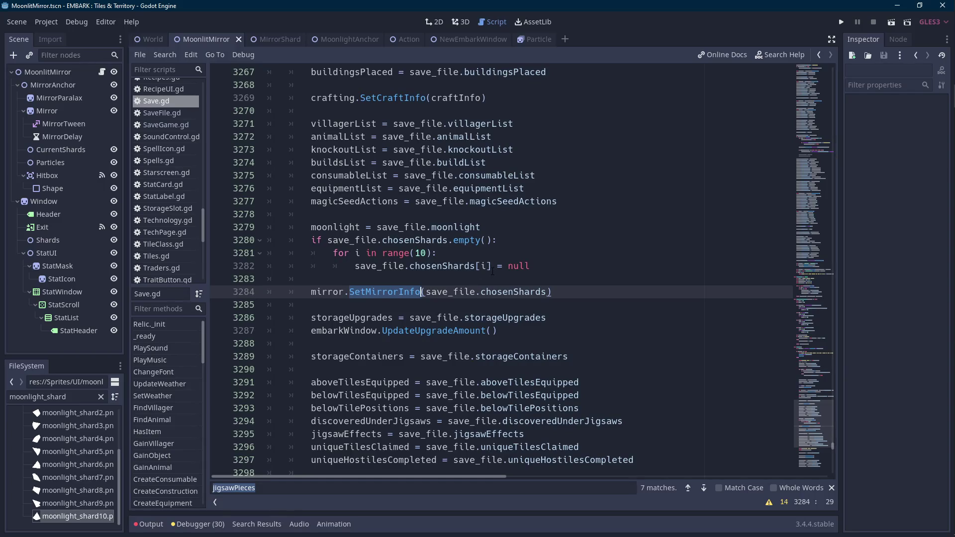
# Delete the if save_file.chosenShards.empty() reset block and the blank line above SetMirrorInfo
pyautogui.moveTo(537, 268); pyautogui.dragTo(557, 231)
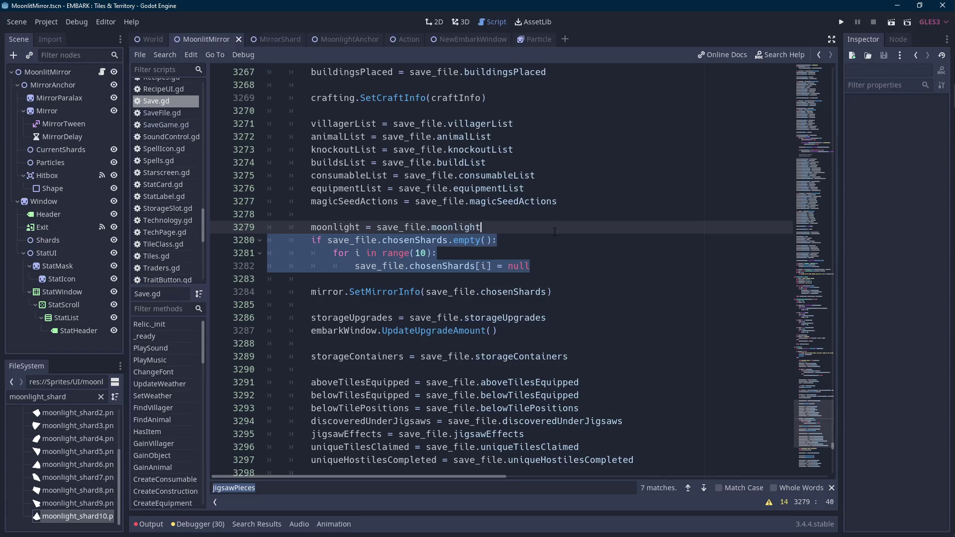
pyautogui.press('BackSpace')
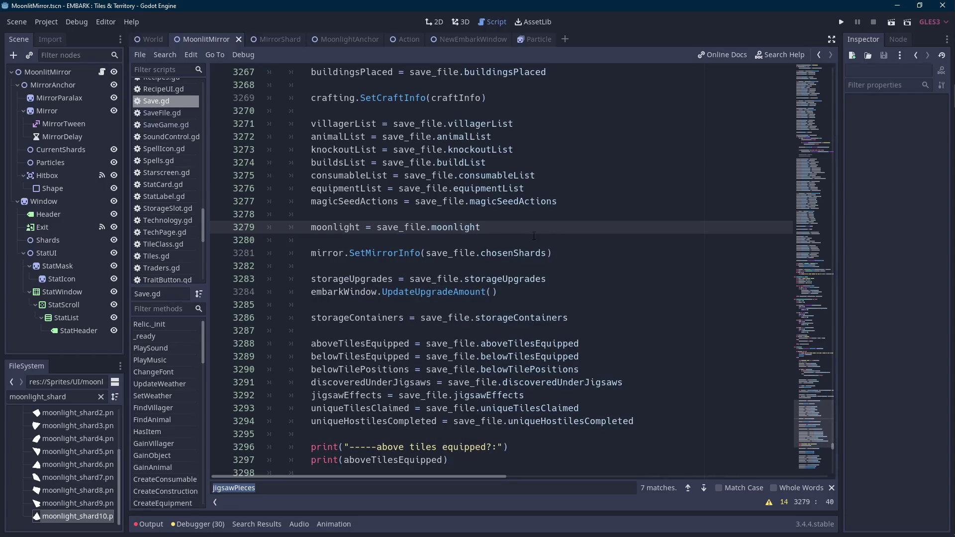
pyautogui.click(527, 241)
pyautogui.keyDown('shift'); pyautogui.click(532, 231); pyautogui.keyUp('shift')
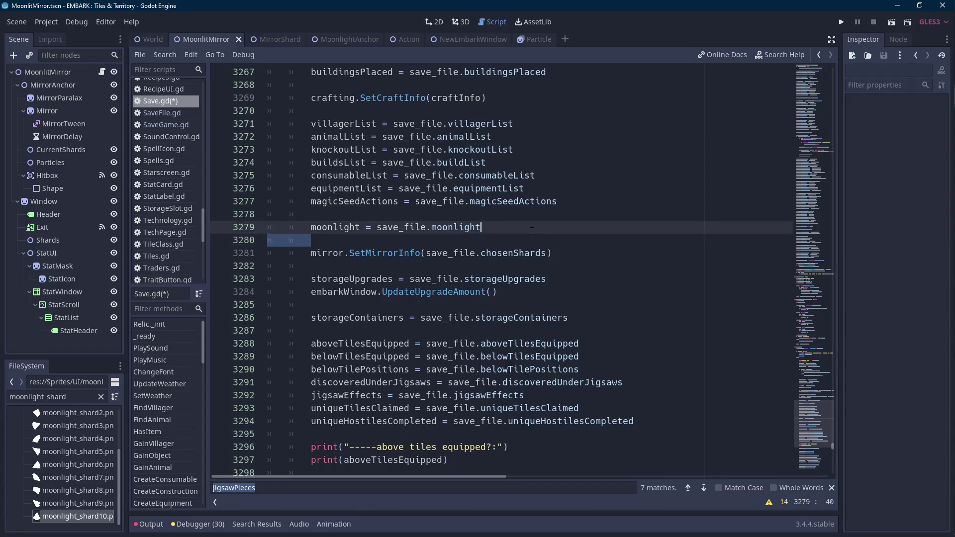
pyautogui.click(520, 239)
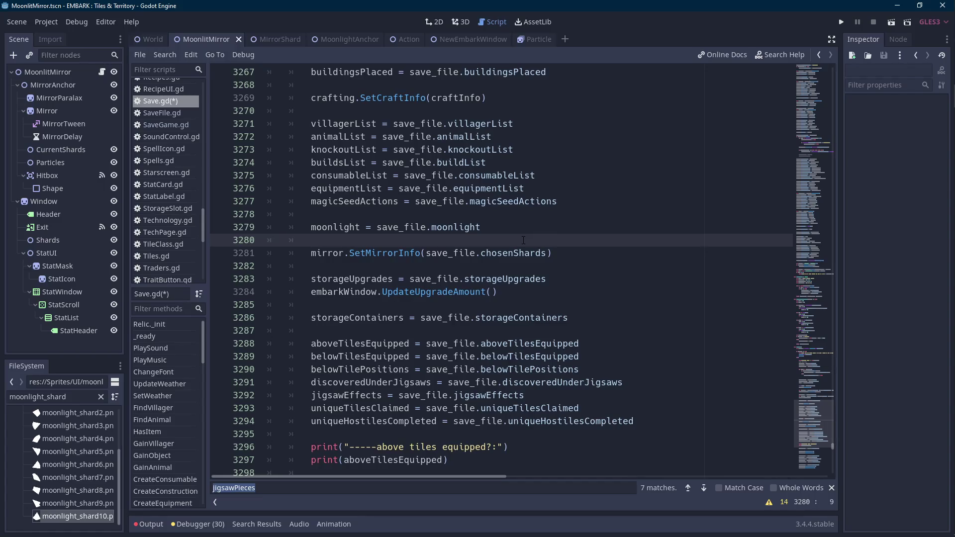
pyautogui.write('shopsh')
pyautogui.press('BackSpace')
pyautogui.press('BackSpace')
pyautogui.press('BackSpace')
pyautogui.hotkey('ctrl', 'x')
# Add save_file.shopShards as the second argument to mirror.SetMirrorInfo
pyautogui.write(', shop')
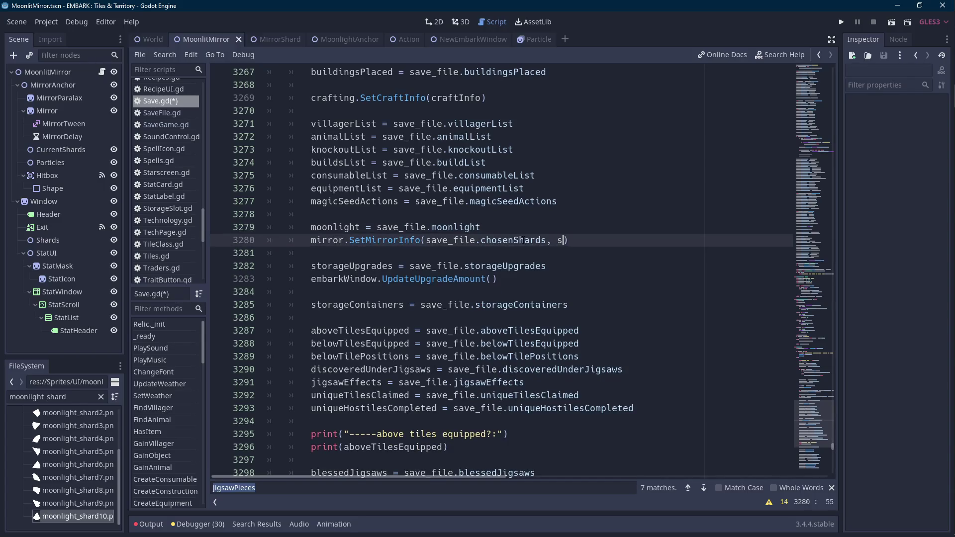
pyautogui.press('BackSpace')
pyautogui.press('BackSpace')
pyautogui.press('BackSpace')
pyautogui.write('save_file')
pyautogui.write('.shop')
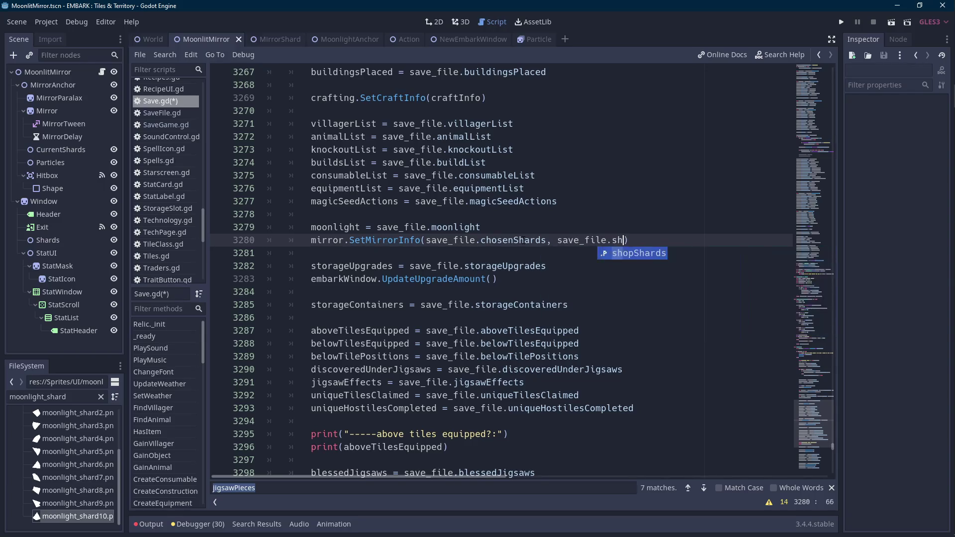
pyautogui.press('Return')
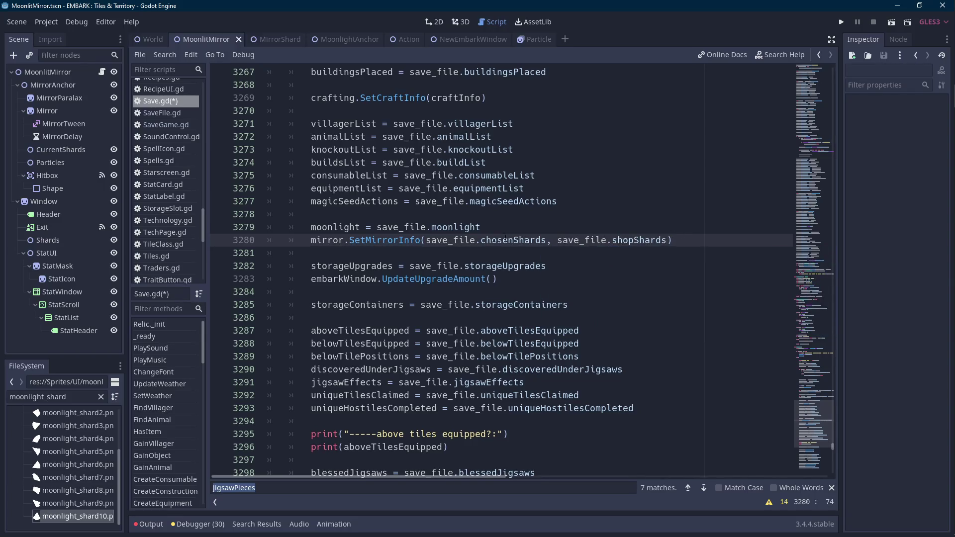
pyautogui.doubleClick(323, 227)
pyautogui.hotkey('ctrl', 'f')
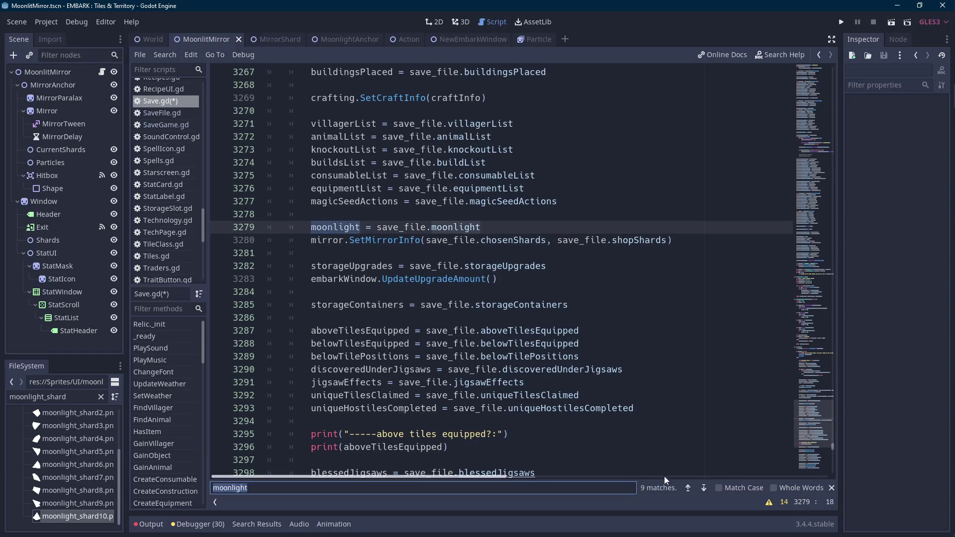
pyautogui.click(689, 487)
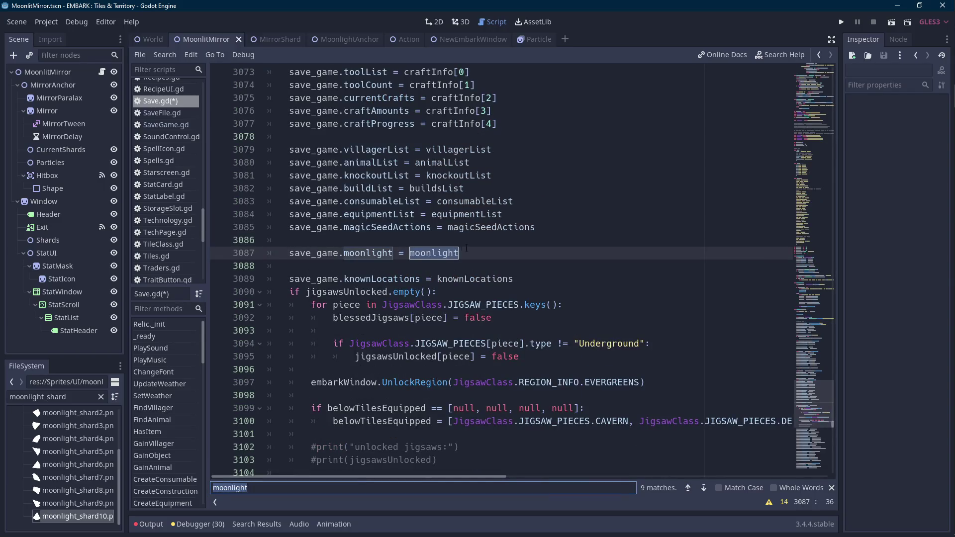
# Below the moonlight save line, add var mirrorInfo = mirror.GetInfo() and save_game.shopShards = mirrorInfo[1]
pyautogui.click(489, 246)
pyautogui.press('Return')
pyautogui.write('save_ga')
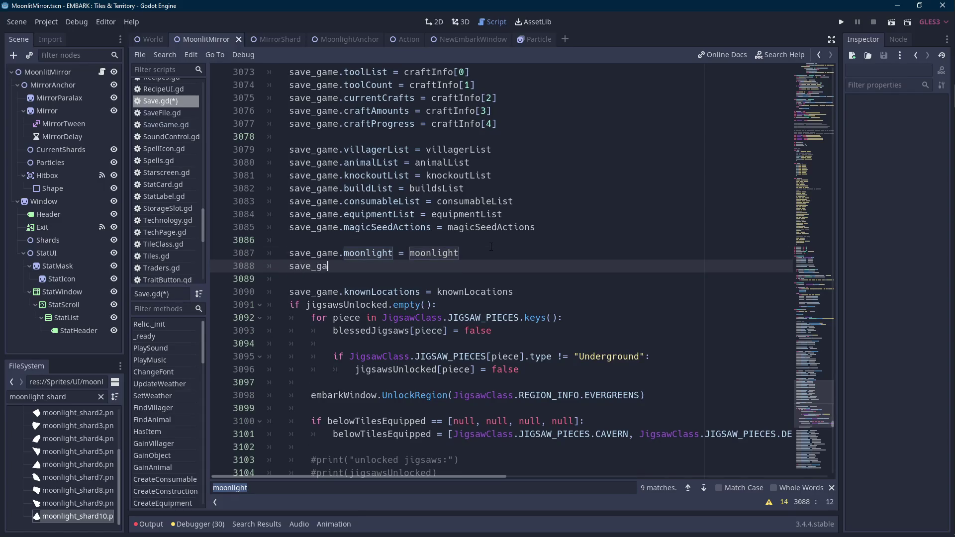
pyautogui.write('me.shopShards =')
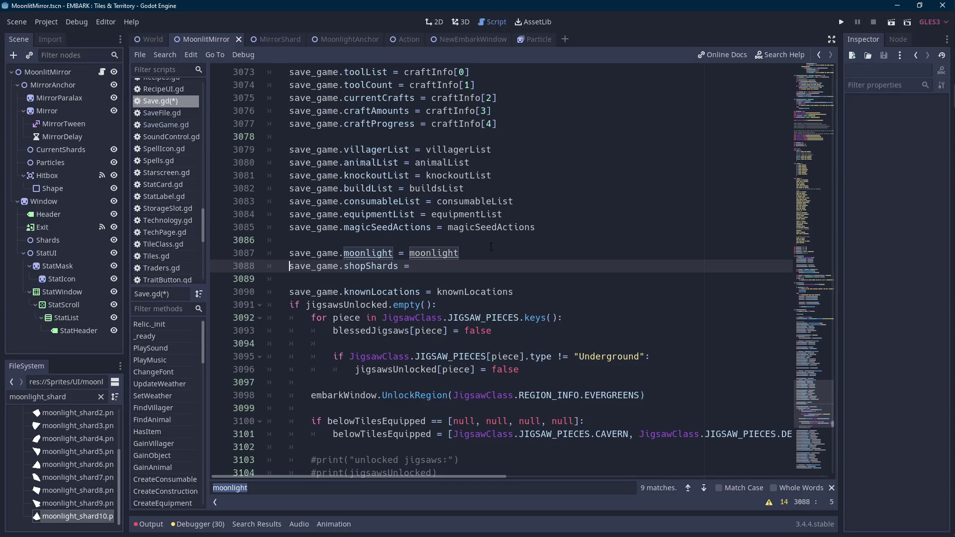
pyautogui.press('Return')
pyautogui.press('Up')
pyautogui.write('ar')
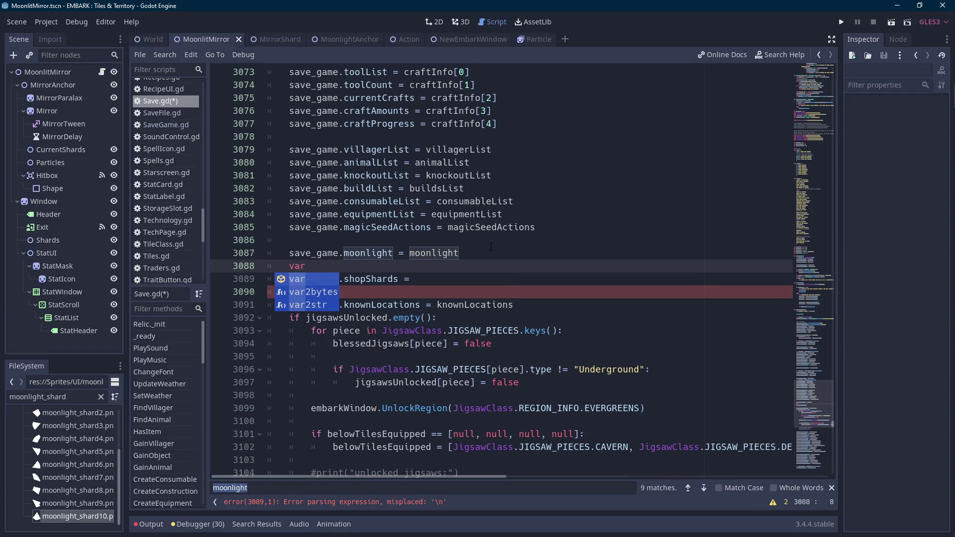
pyautogui.write(' mirrorInfo = ')
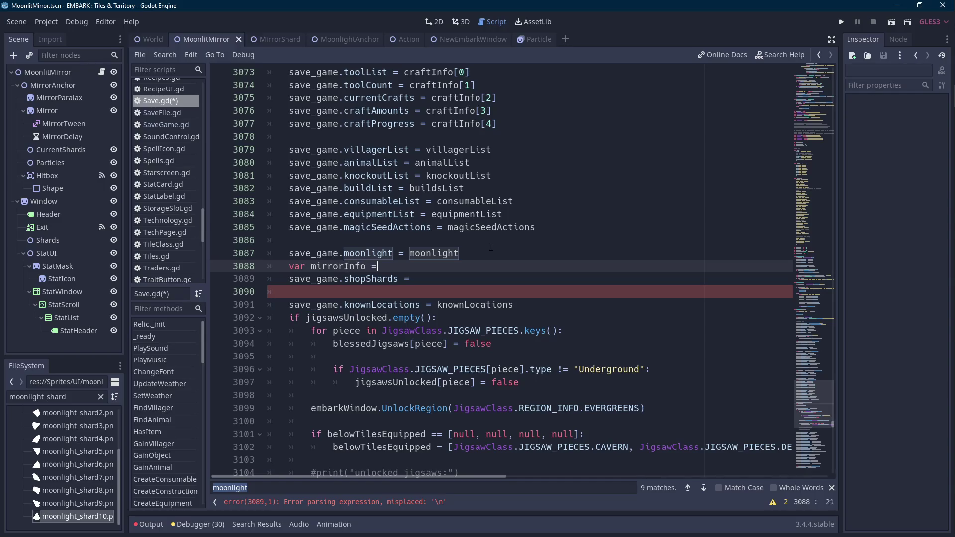
pyautogui.write('mirror.G')
pyautogui.write('etInfo()')
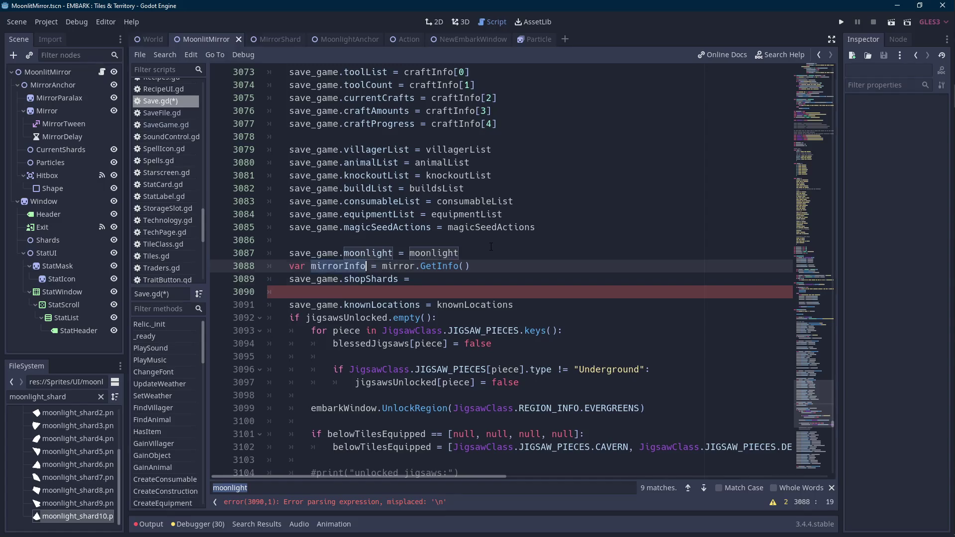
pyautogui.press('Down')
pyautogui.write('[mirrorInfo')
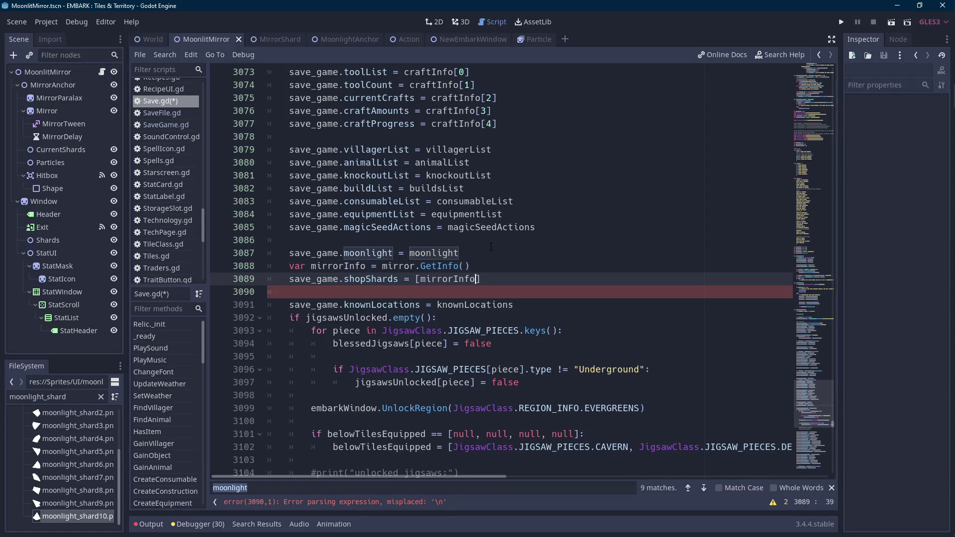
pyautogui.hotkey('ctrl', 'BackSpace')
pyautogui.press('Left')
pyautogui.write('mirrorInfo[1')
# Add save_game.chosenShards = mirrorInfo[0] beneath the mirrorInfo line
pyautogui.press('Up')
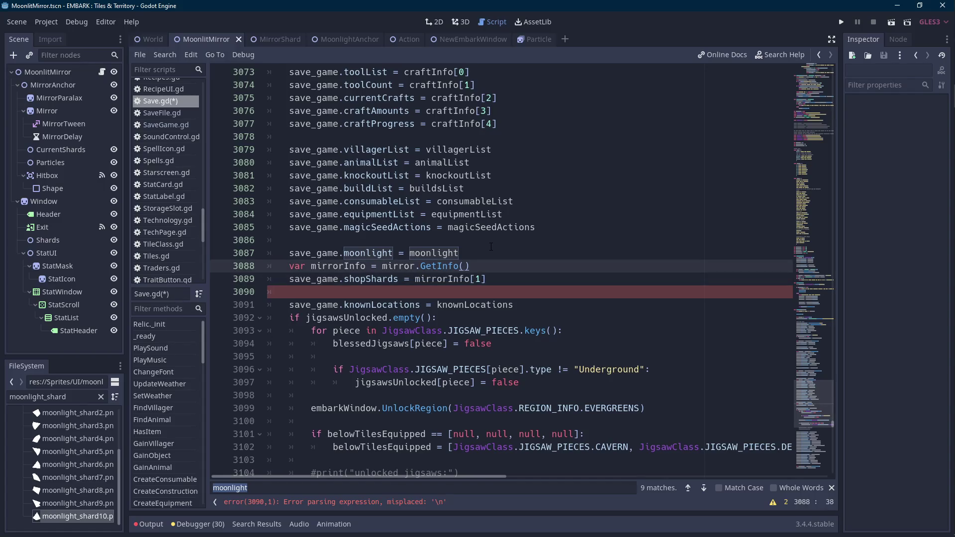
pyautogui.press('Return')
pyautogui.write('save_game.')
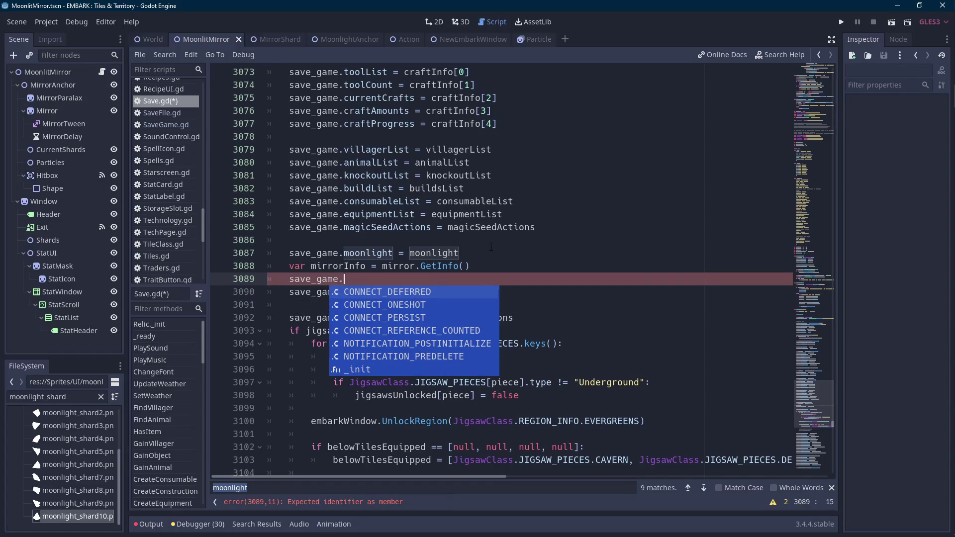
pyautogui.write('cho')
pyautogui.press('Down')
pyautogui.press('Return')
pyautogui.write('mirrorInfo[0')
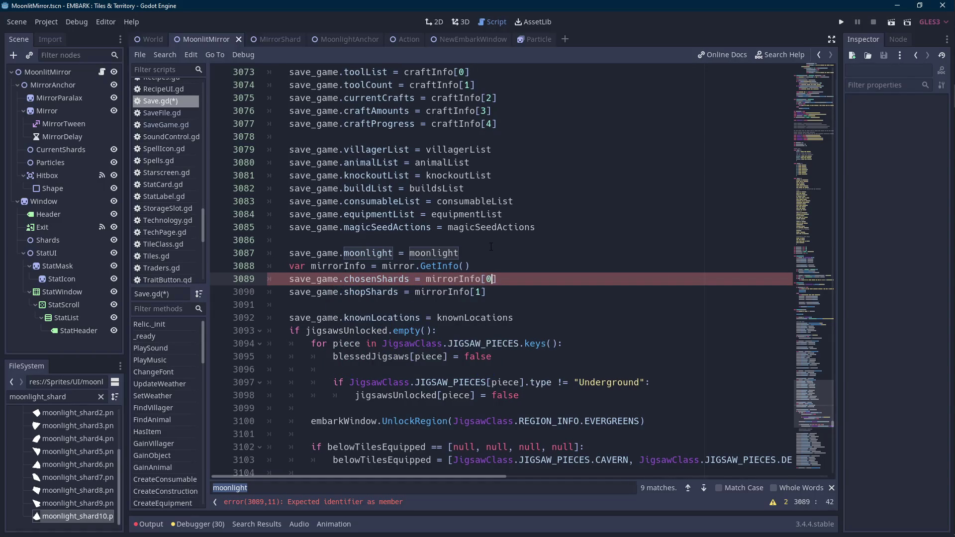
pyautogui.press('Up')
pyautogui.hotkey('ctrl', 'shift', 'Right')
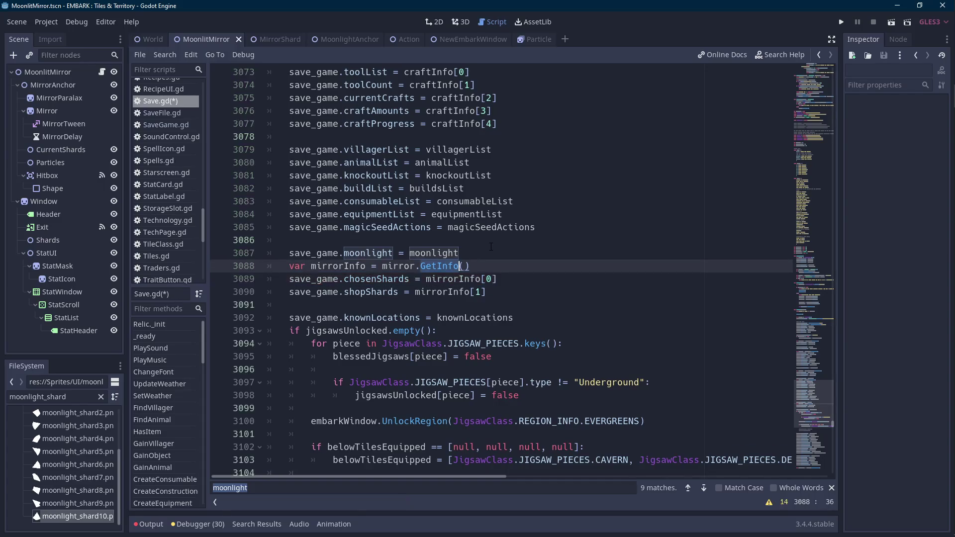
pyautogui.click(267, 40)
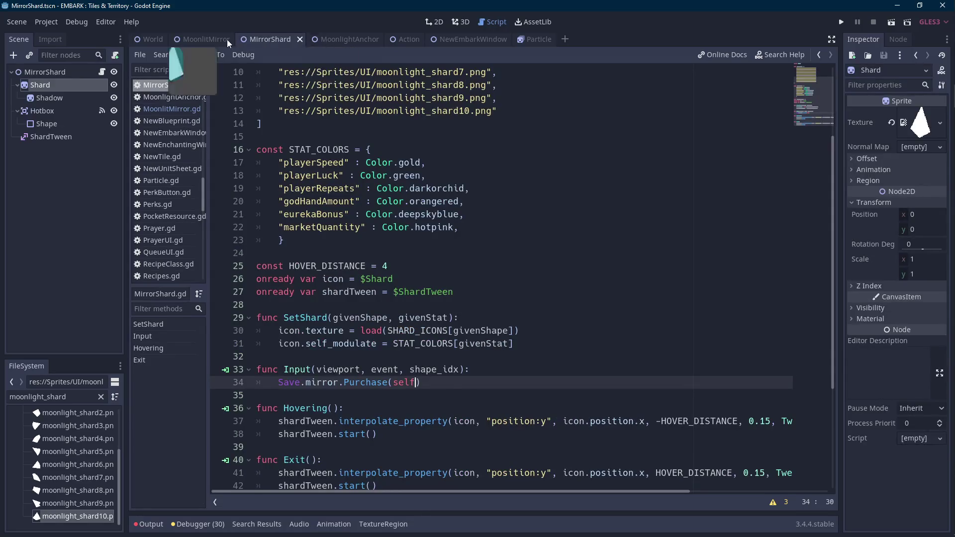
# Scroll through MoonlitMirror.gd to review its shard variables and functions
pyautogui.click(228, 40)
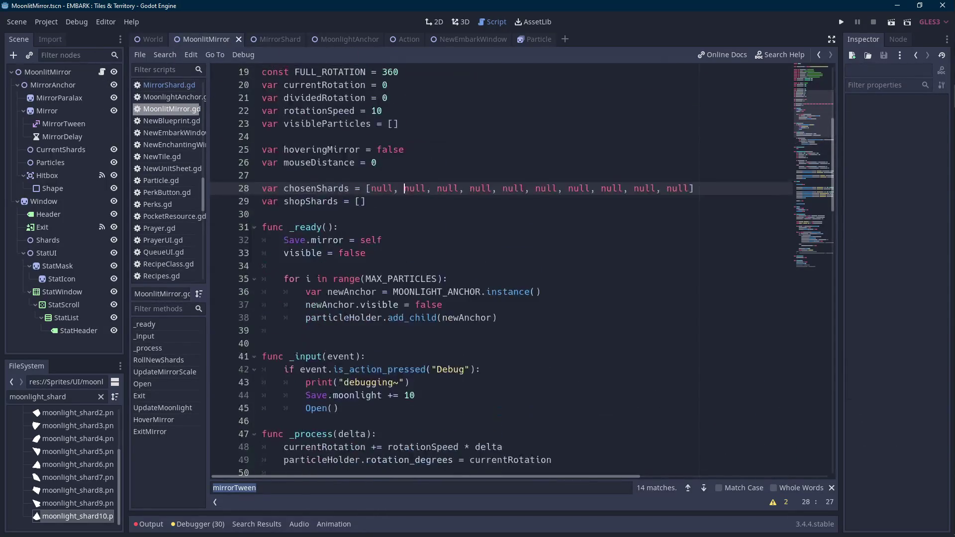
pyautogui.scroll(-7, 347, 318)
pyautogui.scroll(5, 346, 318)
pyautogui.scroll(-7, 347, 317)
pyautogui.scroll(5, 347, 317)
pyautogui.scroll(3, 346, 316)
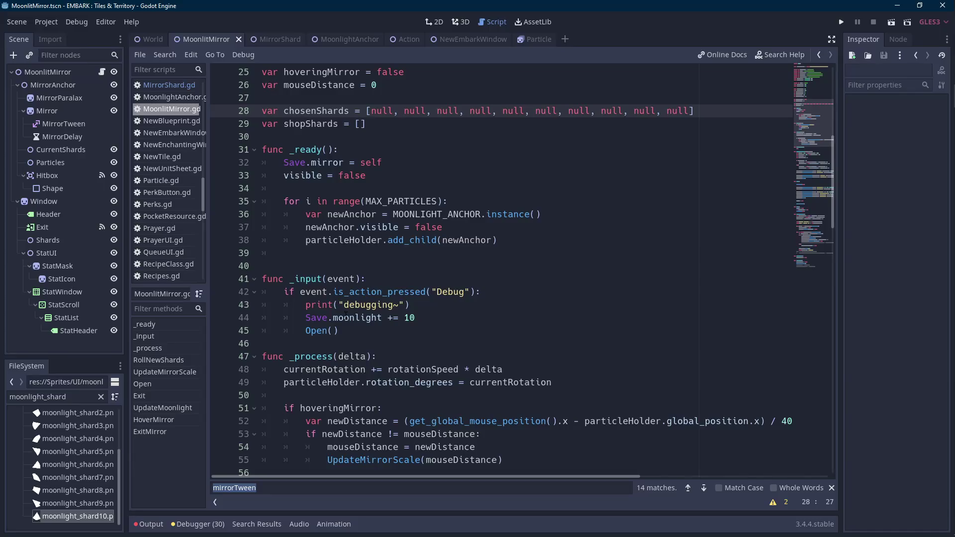
pyautogui.scroll(-9, 347, 318)
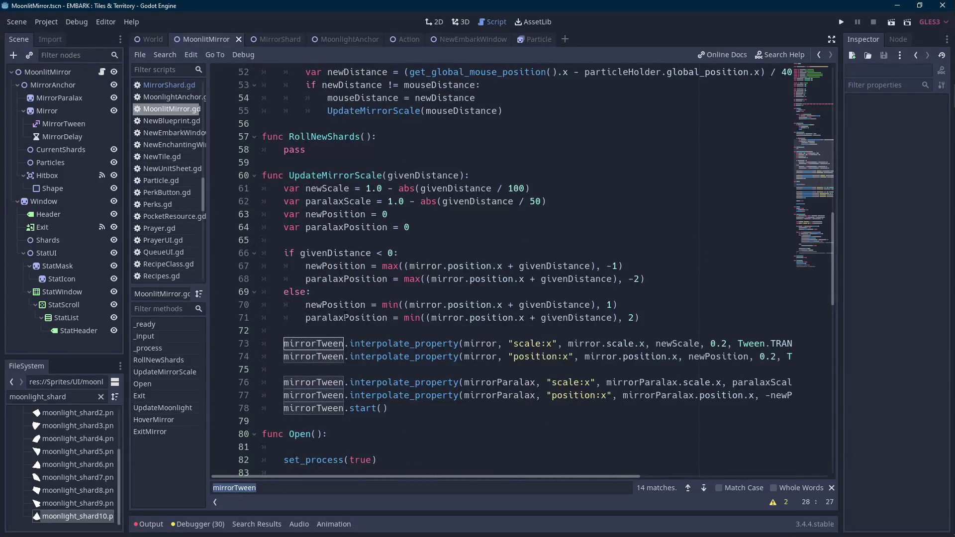
pyautogui.scroll(-4, 346, 317)
pyautogui.scroll(10, 346, 317)
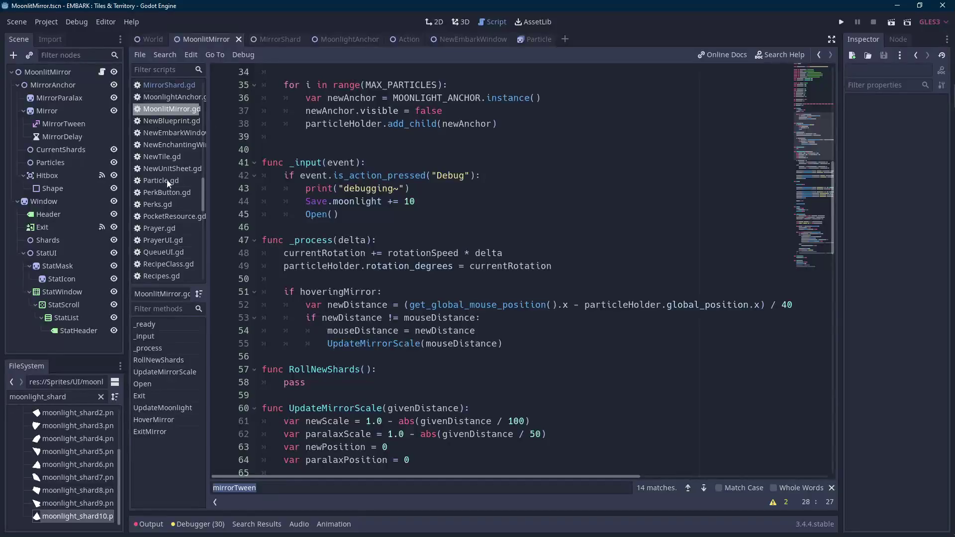
pyautogui.scroll(-2, 179, 266)
pyautogui.scroll(-2, 177, 261)
# Step through the moonlight matches in Save.gd to recheck the SetMirrorInfo call
pyautogui.click(162, 149)
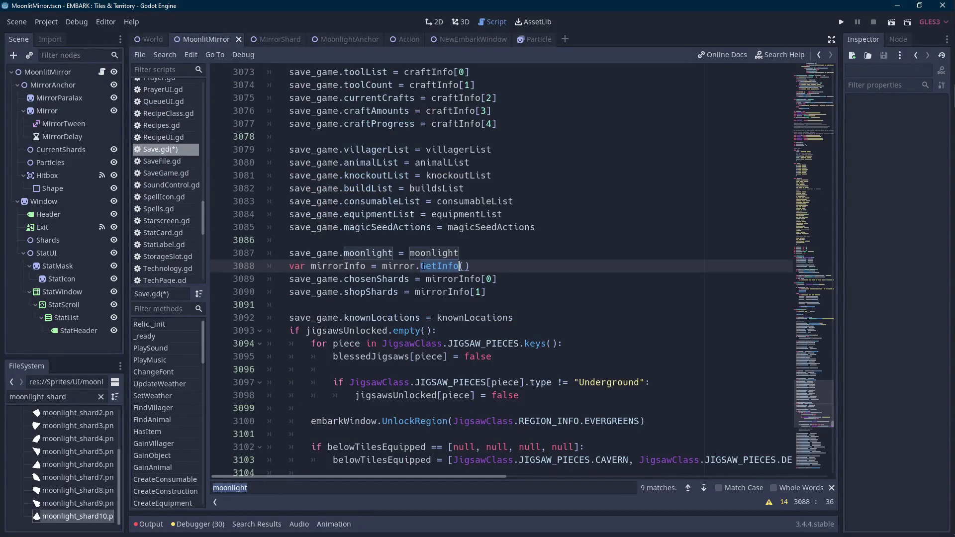
pyautogui.click(704, 488)
pyautogui.click(704, 488)
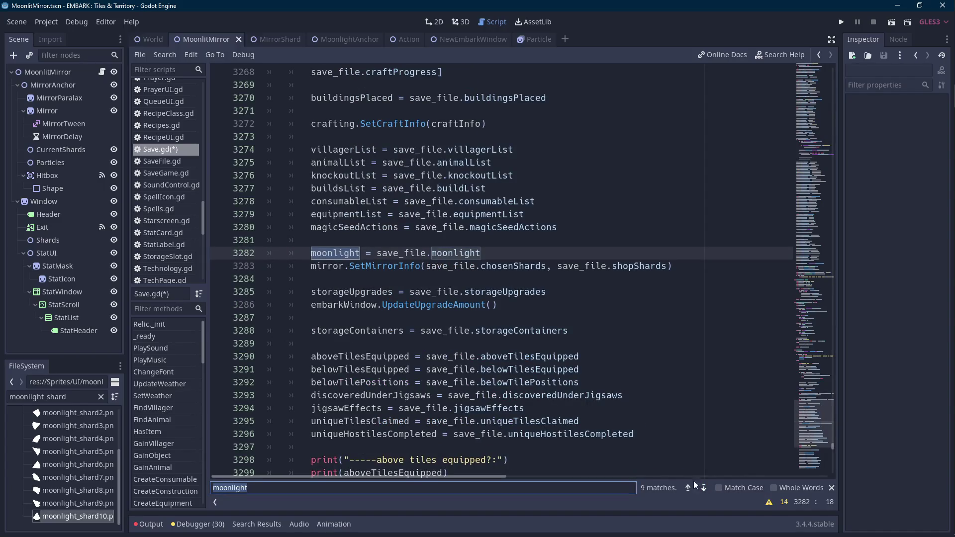
pyautogui.doubleClick(385, 266)
pyautogui.click(693, 489)
pyautogui.click(693, 489)
pyautogui.click(692, 490)
# Back in MoonlitMirror.gd, open a new line below shopShards for a new function
pyautogui.click(268, 42)
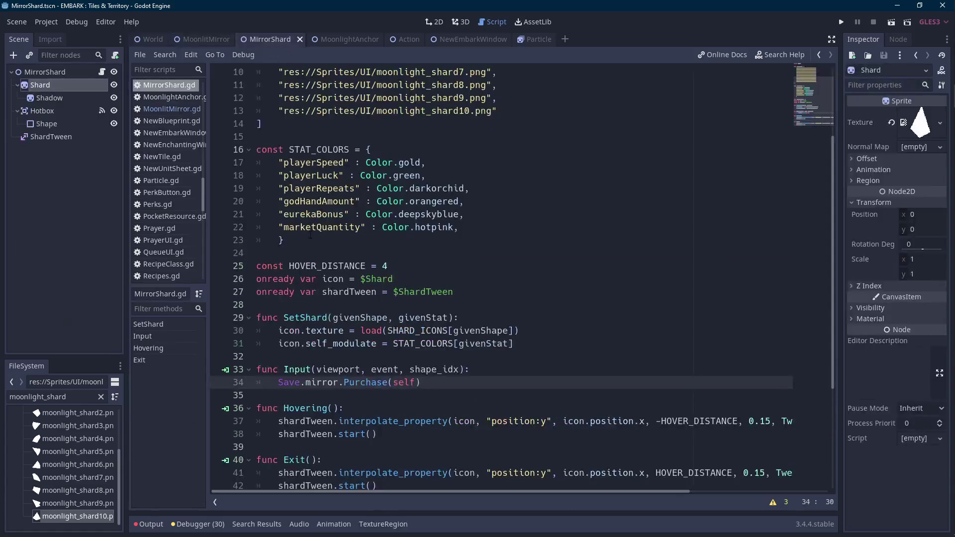
pyautogui.scroll(-5, 497, 274)
pyautogui.scroll(5, 497, 273)
pyautogui.click(204, 39)
pyautogui.scroll(6, 447, 248)
pyautogui.click(320, 242)
pyautogui.press('Return')
pyautogui.press('Return')
pyautogui.press('Up')
# Declare empty SetMirrorInfo() and GetMirrorInfo() functions with pass placeholders
pyautogui.write('func SetMirrorInfo():')
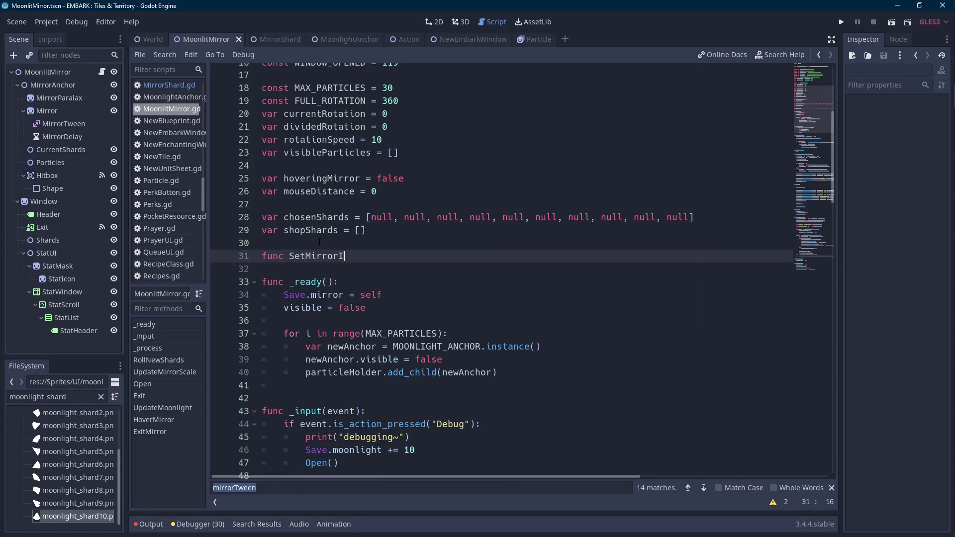
pyautogui.press('Return')
pyautogui.write('pass')
pyautogui.press('Return')
pyautogui.press('BackSpace')
pyautogui.press('Return')
pyautogui.write('func GetMirrorInfo():')
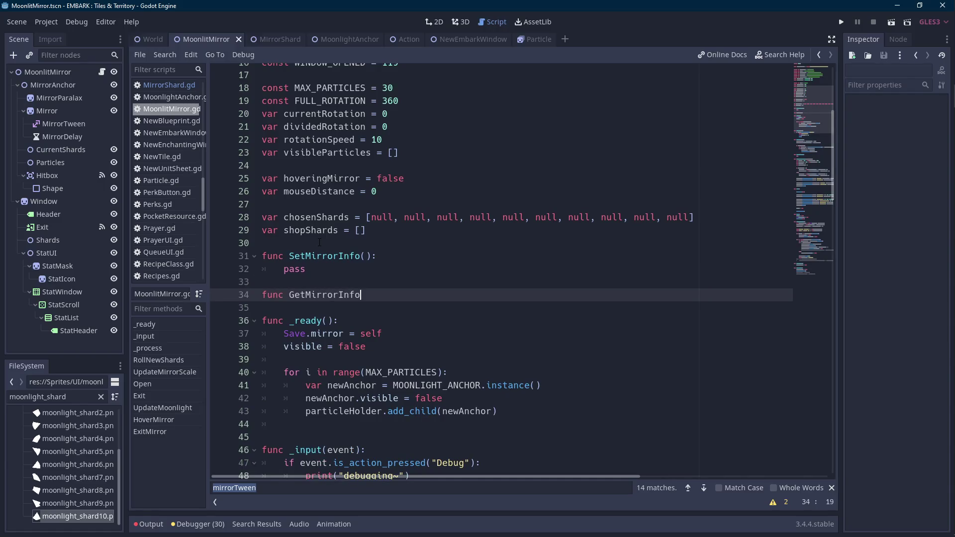
pyautogui.press('Return')
pyautogui.write('pass')
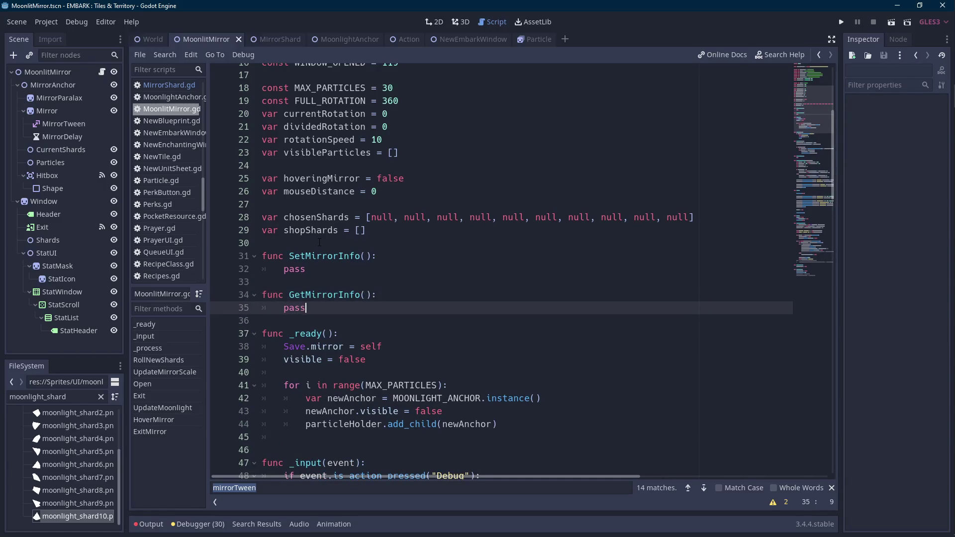
# Make GetMirrorInfo -> Array build an info array appending chosenShards, shopShards and return it
pyautogui.press('Up')
pyautogui.hotkey('ctrl', 'Right')
pyautogui.write('-> A')
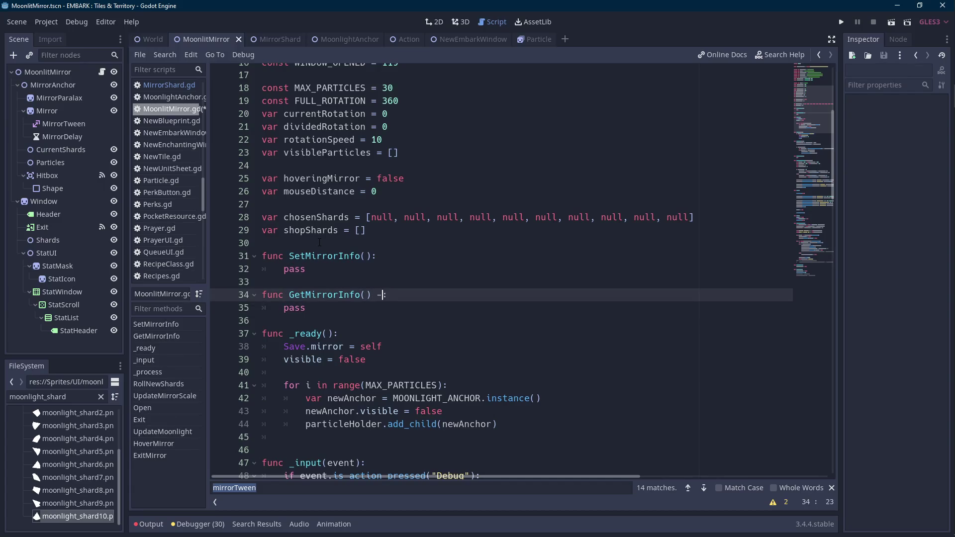
pyautogui.write('rray:')
pyautogui.press('Down')
pyautogui.hotkey('ctrl', 'shift', 'Left')
pyautogui.write('var i')
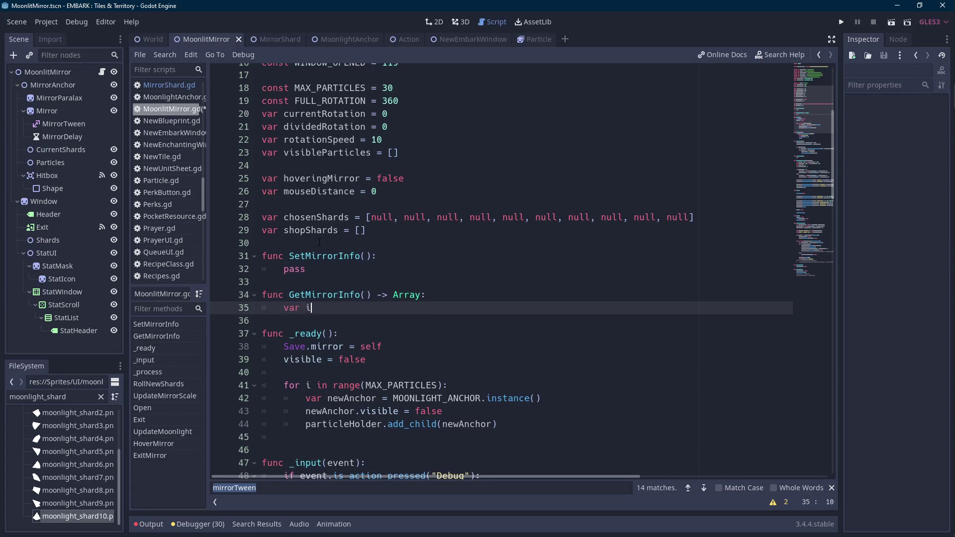
pyautogui.write('nfo = []')
pyautogui.press('Return')
pyautogui.write('info.app')
pyautogui.press('Return')
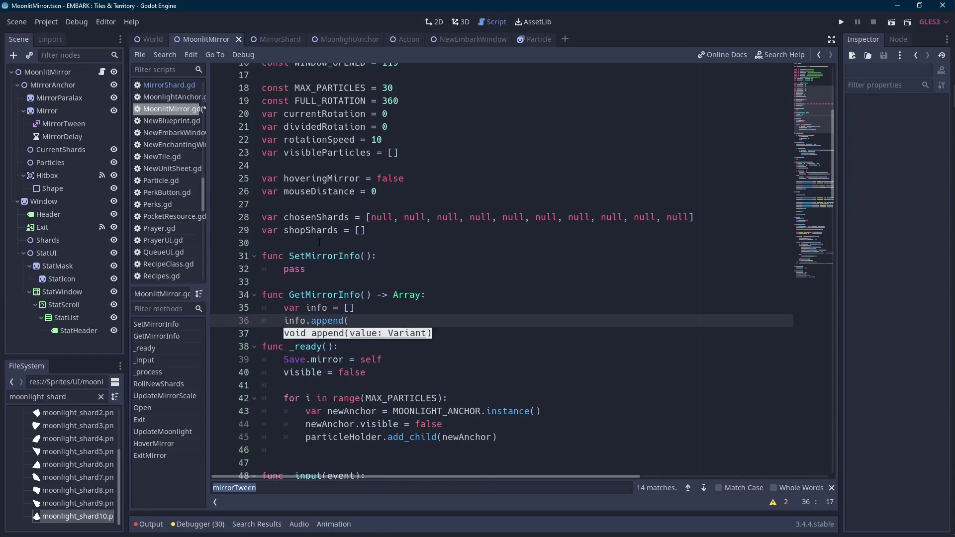
pyautogui.write('chosenShards, ')
pyautogui.write('shopShards')
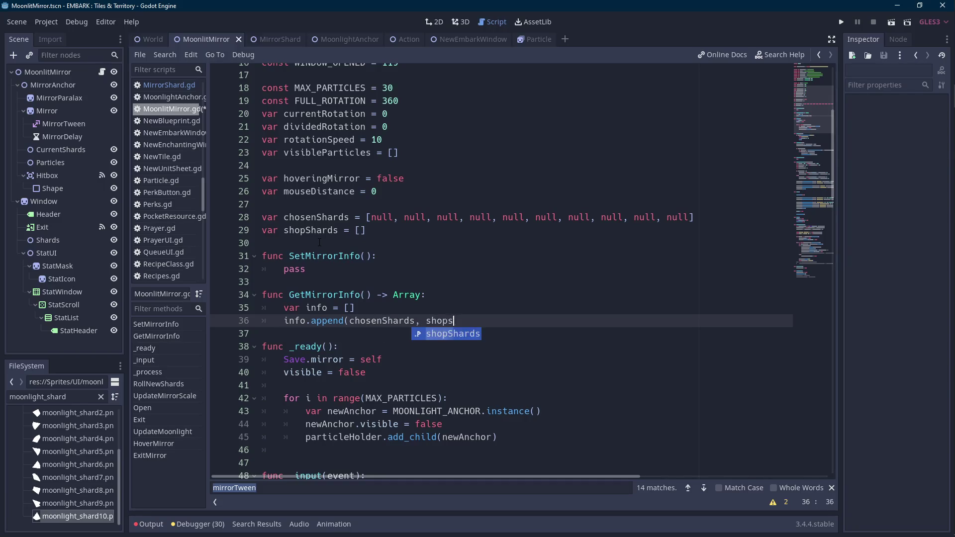
pyautogui.press('Return')
pyautogui.write('return info')
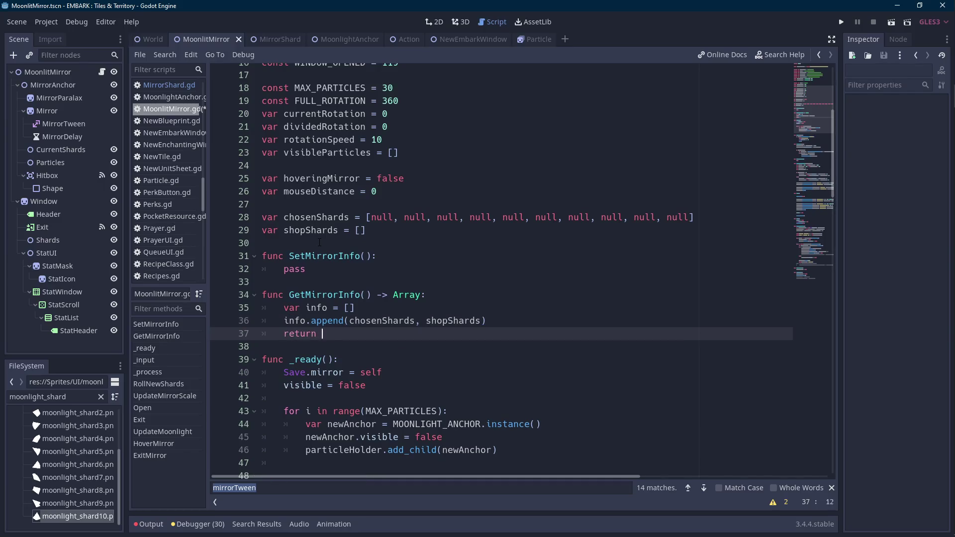
# Move chosenShards, shopShards into the info = [] array literal and delete the append line
pyautogui.press('Up')
pyautogui.press('Right')
pyautogui.hotkey('ctrl', 'shift', 'Right')
pyautogui.hotkey('ctrl', 'shift', 'Right')
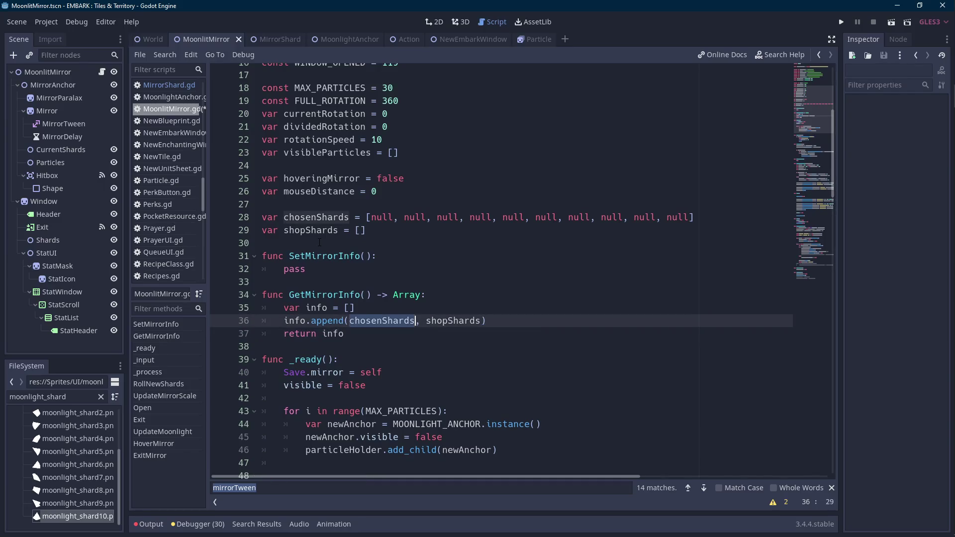
pyautogui.press('BackSpace')
pyautogui.press('Up')
pyautogui.write('chosenShards, shopShards')
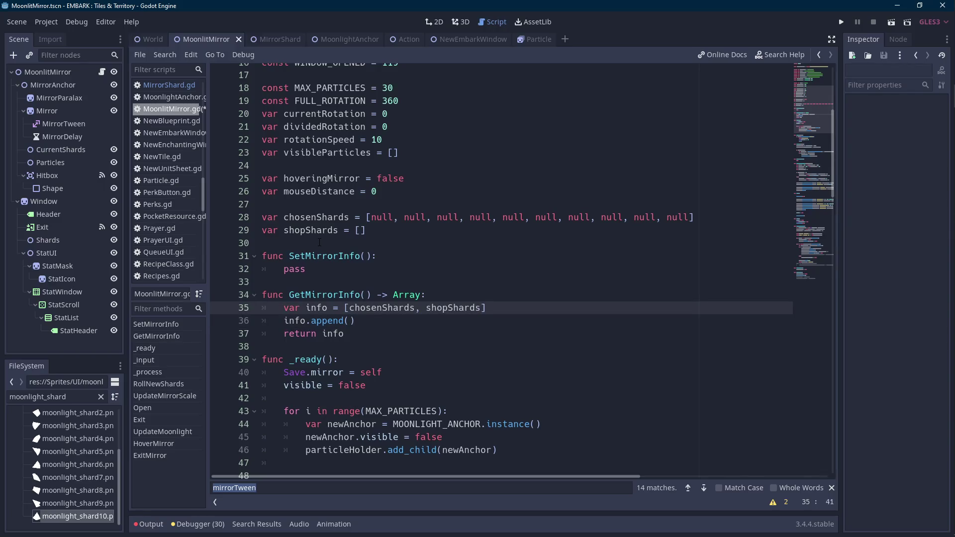
pyautogui.press('Down')
pyautogui.hotkey('shift', 'Home')
pyautogui.press('BackSpace')
pyautogui.press('BackSpace')
pyautogui.press('BackSpace')
pyautogui.press('Return')
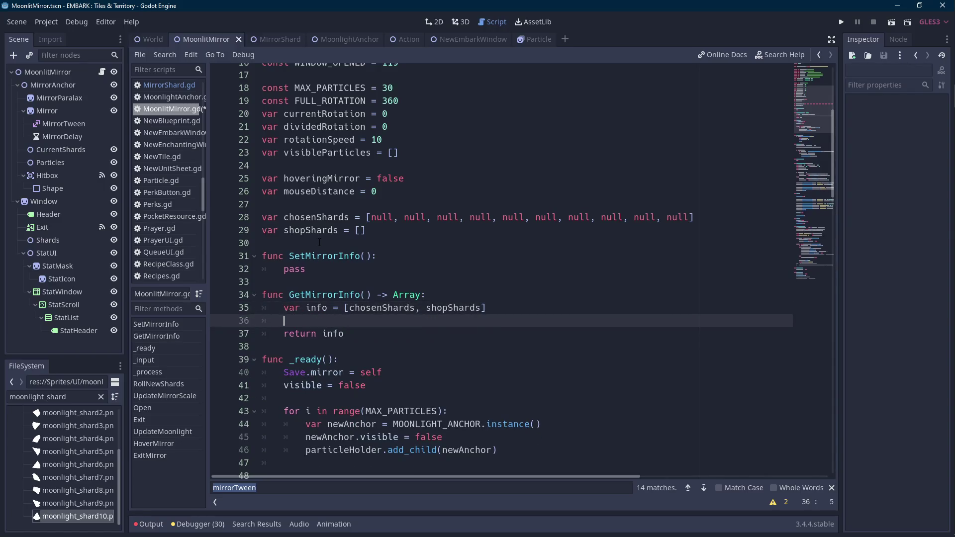
# Give SetMirrorInfo parameters givenShards, givenShop and assign chosenShards = givenShards
pyautogui.press('Up')
pyautogui.press('Up')
pyautogui.press('Up')
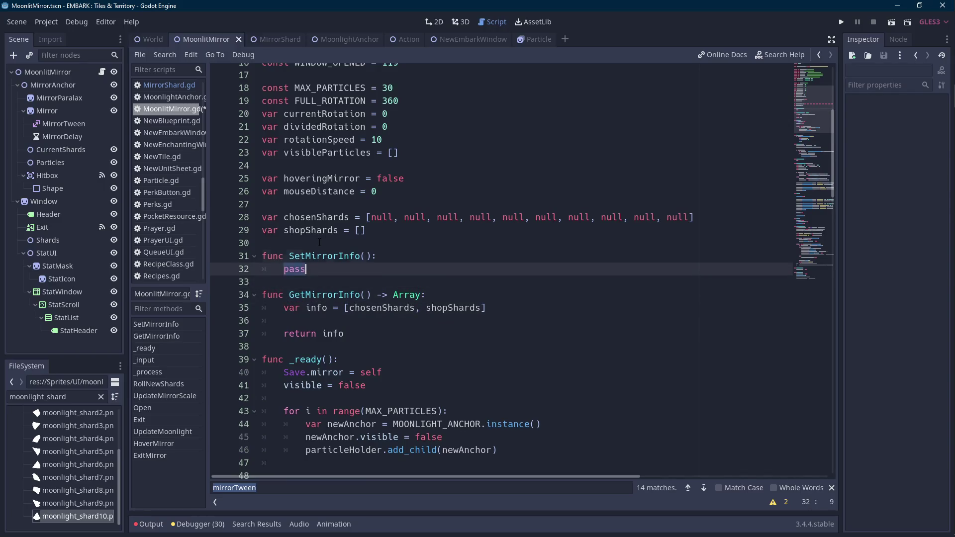
pyautogui.press('End')
pyautogui.write('given')
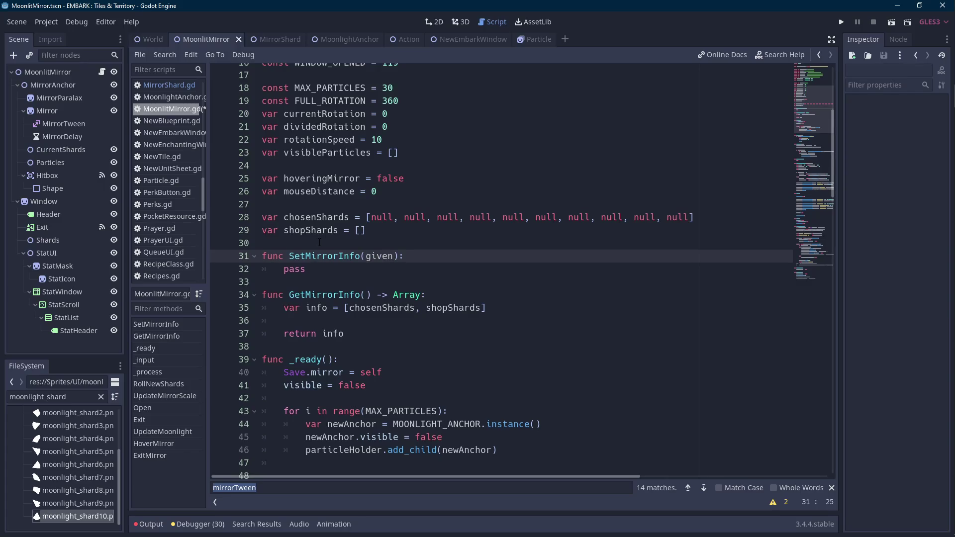
pyautogui.write('Shards, givenShop')
pyautogui.press('Down')
pyautogui.press('Home')
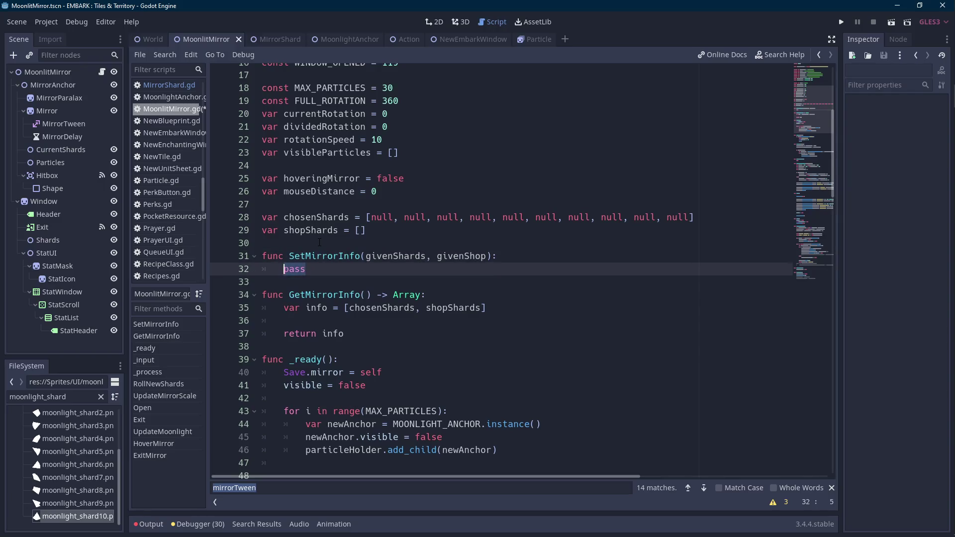
pyautogui.write('chos')
pyautogui.press('Return')
pyautogui.write('= given')
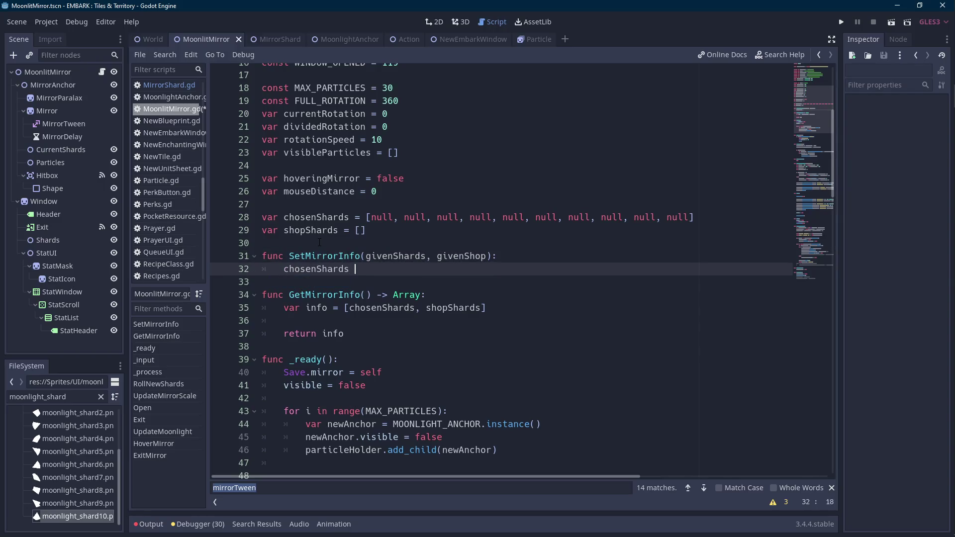
pyautogui.write('Shards')
pyautogui.press('Return')
pyautogui.press('Up')
pyautogui.press('Down')
# Add the assignment shopShards = givenShop in SetMirrorInfo
pyautogui.press('BackSpace')
pyautogui.write('sho')
pyautogui.press('Return')
pyautogui.write('= giv')
pyautogui.press('Return')
pyautogui.hotkey('ctrl', 'BackSpace')
pyautogui.write('s')
pyautogui.press('BackSpace')
pyautogui.press('BackSpace')
pyautogui.write('giv')
pyautogui.press('Return')
pyautogui.hotkey('ctrl', 'shift', 'Left')
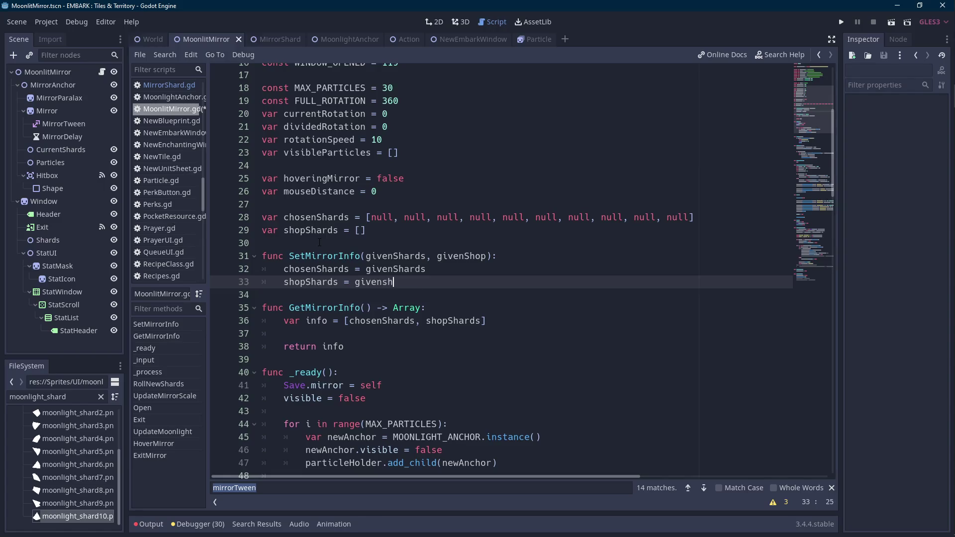
pyautogui.write('givenShop')
# Call UpdateChosenShards() and UpdateShop() after the assignments in SetMirrorInfo
pyautogui.scroll(-2, 435, 283)
pyautogui.press('Return')
pyautogui.press('Return')
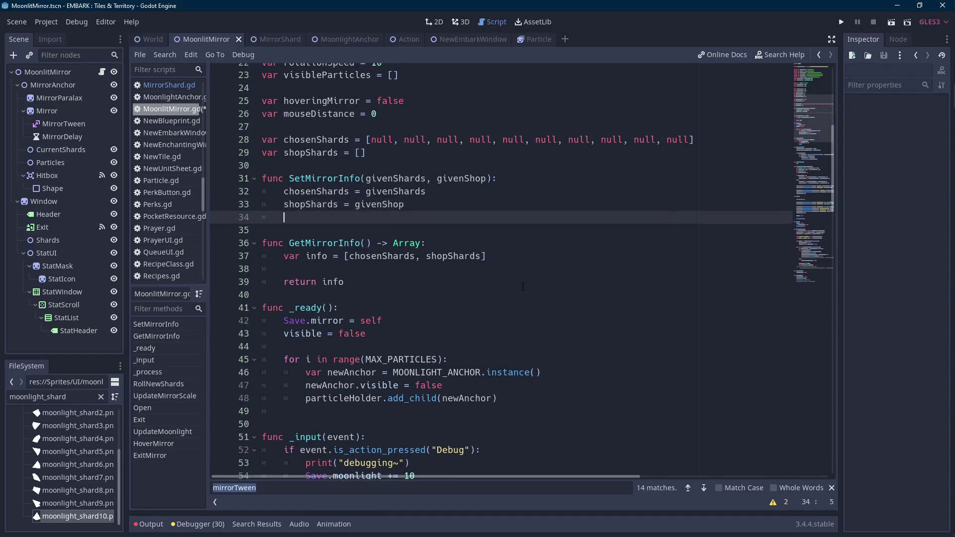
pyautogui.write('UpdateChosenShards()')
pyautogui.hotkey('shift', 'Home')
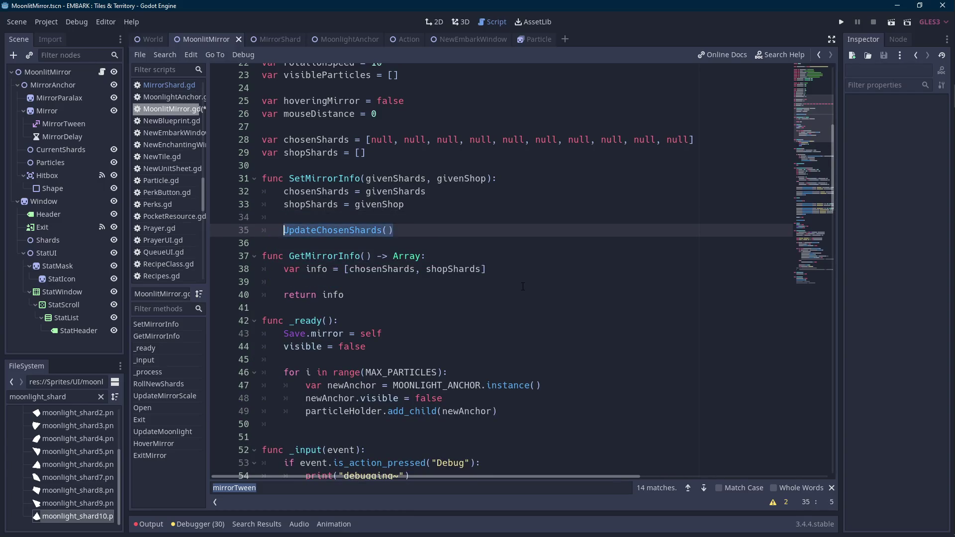
pyautogui.press('End')
pyautogui.press('Return')
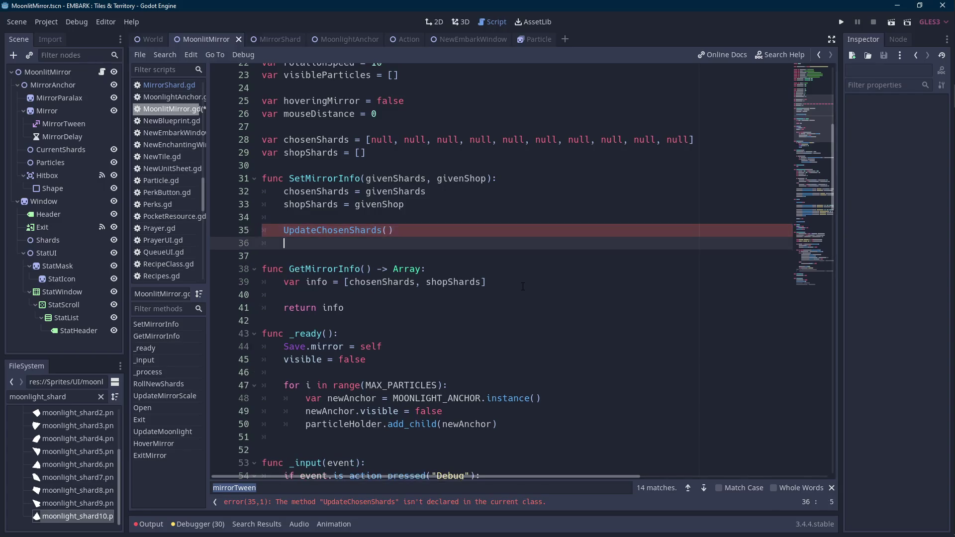
pyautogui.write('UpdateShop')
pyautogui.write('()')
pyautogui.scroll(-12, 523, 287)
# Rename RollNewShards to RollNewShop and declare func UpdateChosenShards() below it
pyautogui.moveTo(360, 204); pyautogui.dragTo(335, 205)
pyautogui.write('Shop')
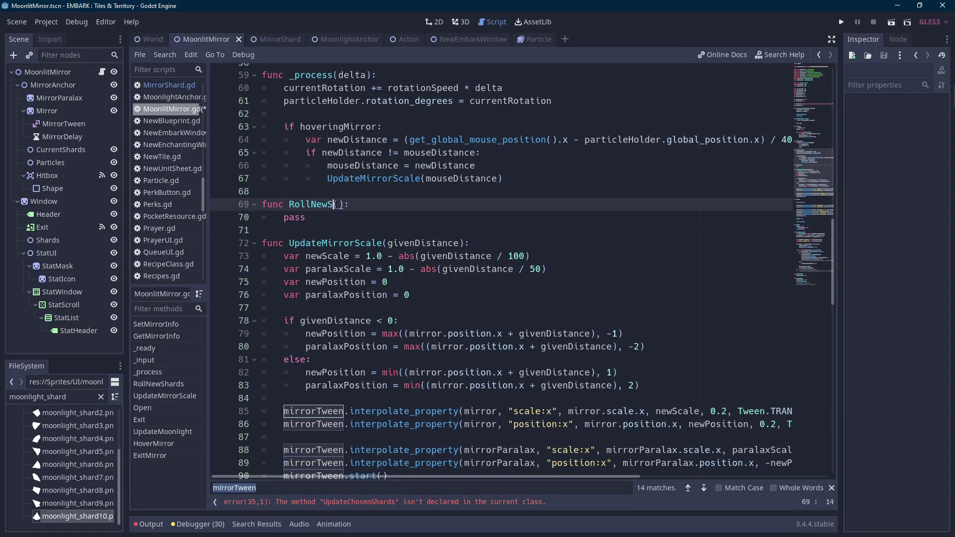
pyautogui.press('Down')
pyautogui.press('Down')
pyautogui.press('Return')
pyautogui.write('func UpdateChosenShards()')
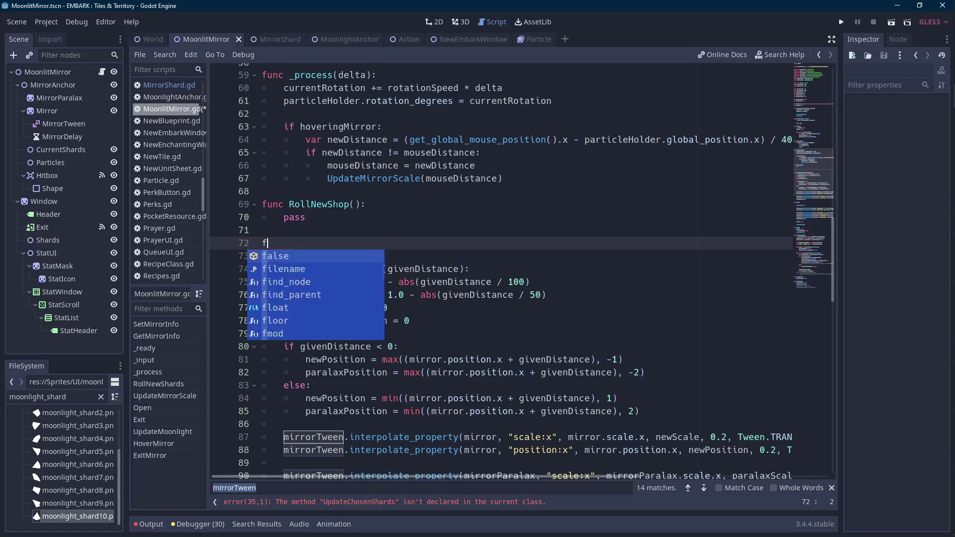
pyautogui.press('Return')
pyautogui.press('Tab')
# Add a func UpdateShop() stub with a pass body
pyautogui.write('UpdateShop()')
pyautogui.hotkey('shift', 'Home')
pyautogui.hotkey('ctrl', 'x')
pyautogui.press('Return')
pyautogui.press('BackSpace')
pyautogui.write('func')
pyautogui.hotkey('ctrl', 'v')
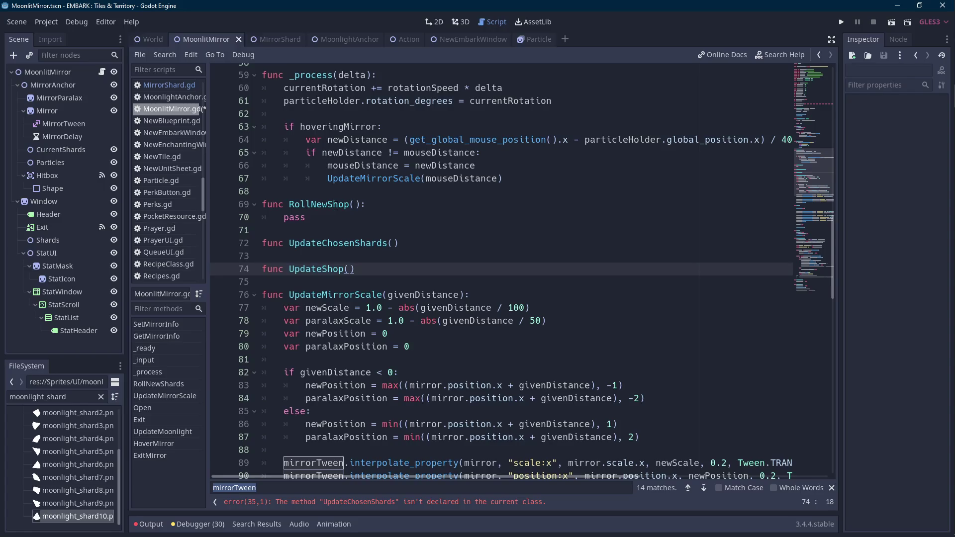
pyautogui.write(':')
pyautogui.press('Return')
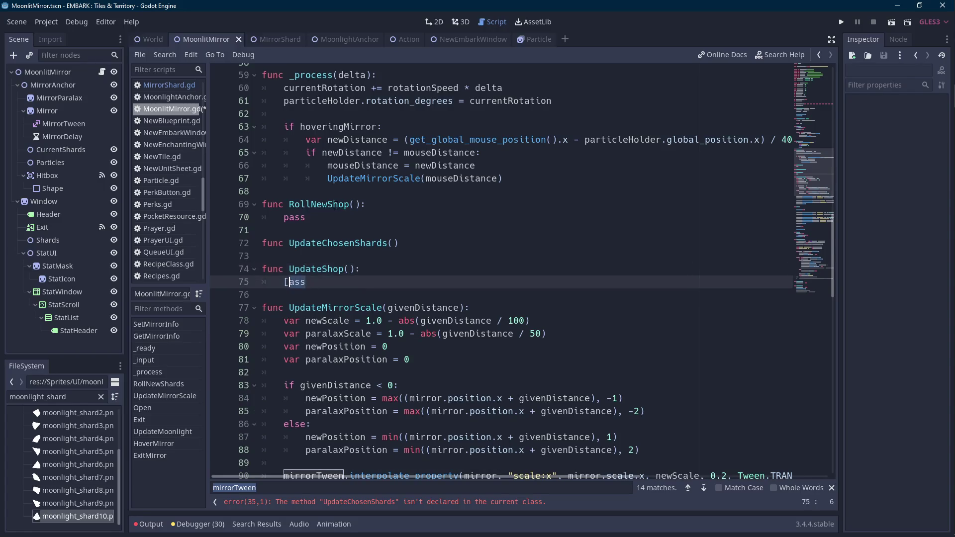
pyautogui.write('pass')
# Give UpdateChosenShards a for shard in chosenShards: loop body
pyautogui.press('Up')
pyautogui.press('Up')
pyautogui.press('Up')
pyautogui.press('End')
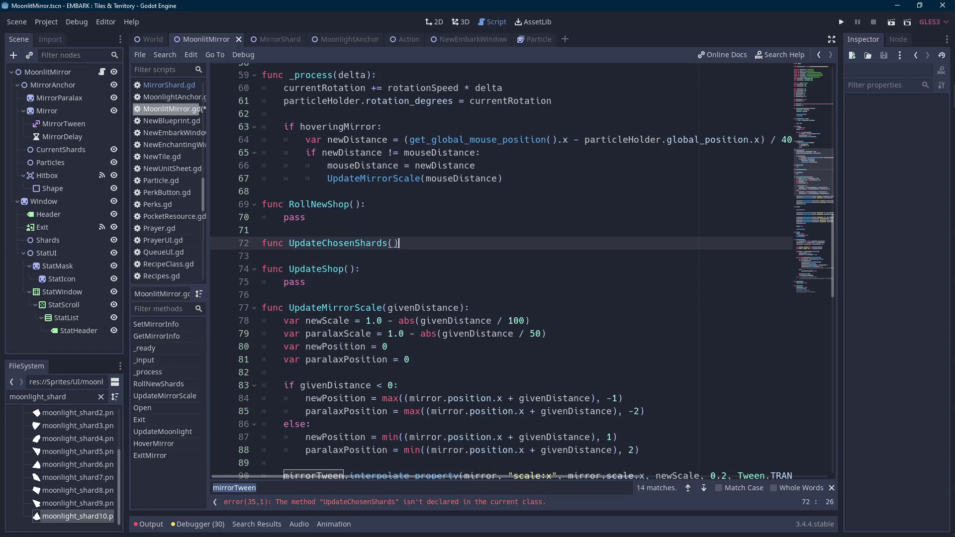
pyautogui.write(':')
pyautogui.press('Return')
pyautogui.write('pass')
pyautogui.hotkey('shift', 'Home')
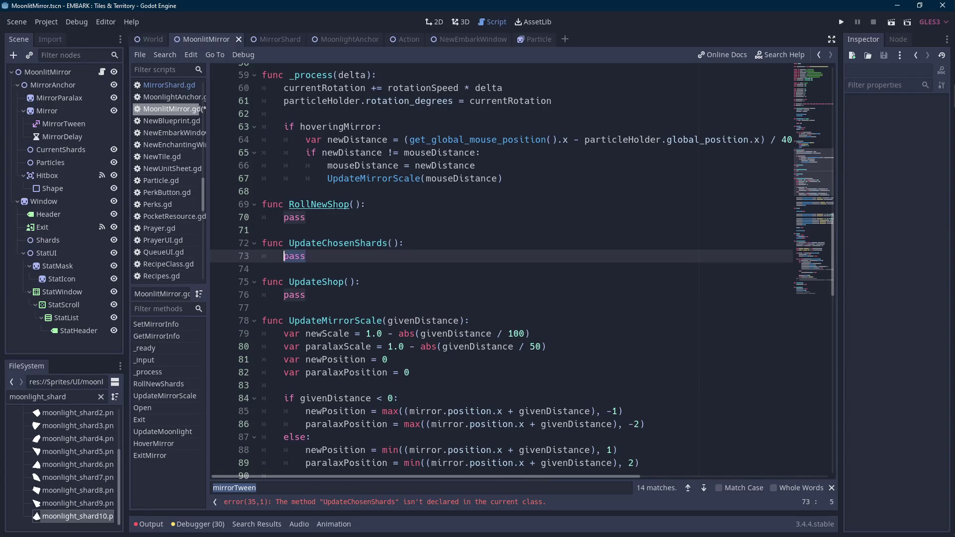
pyautogui.write('f')
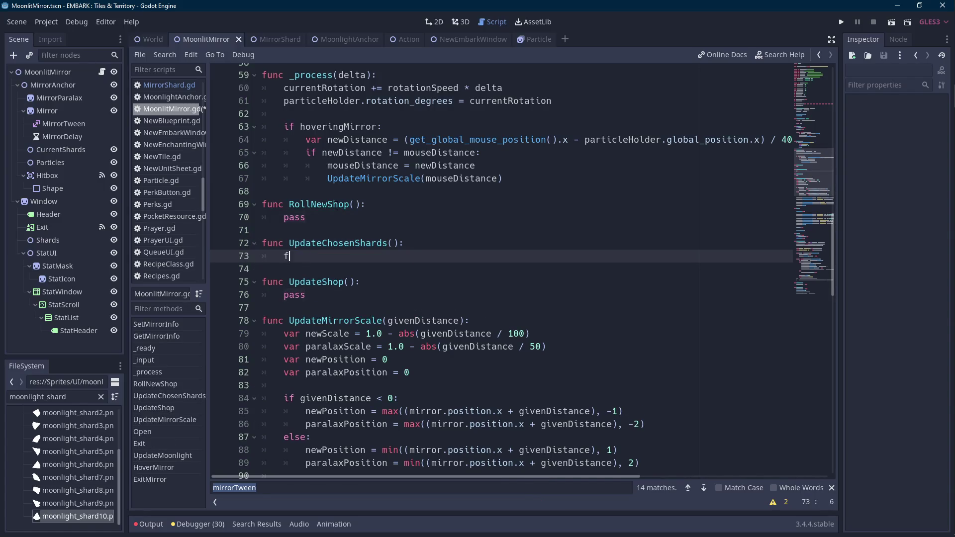
pyautogui.write('or shard in chosensh')
pyautogui.press('Return')
pyautogui.write(':')
pyautogui.press('Return')
pyautogui.write('pass')
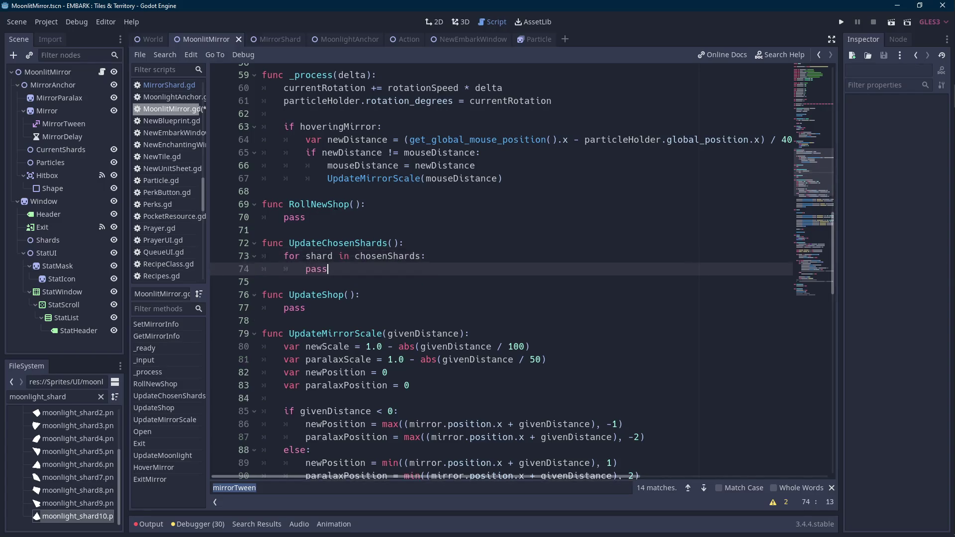
# Add an if shard != null: check inside the shard loop
pyautogui.press('Down')
pyautogui.press('Down')
pyautogui.press('Up')
pyautogui.press('Up')
pyautogui.hotkey('shift', 'Home')
pyautogui.write('if shard != null:')
pyautogui.press('Return')
pyautogui.write('pass')
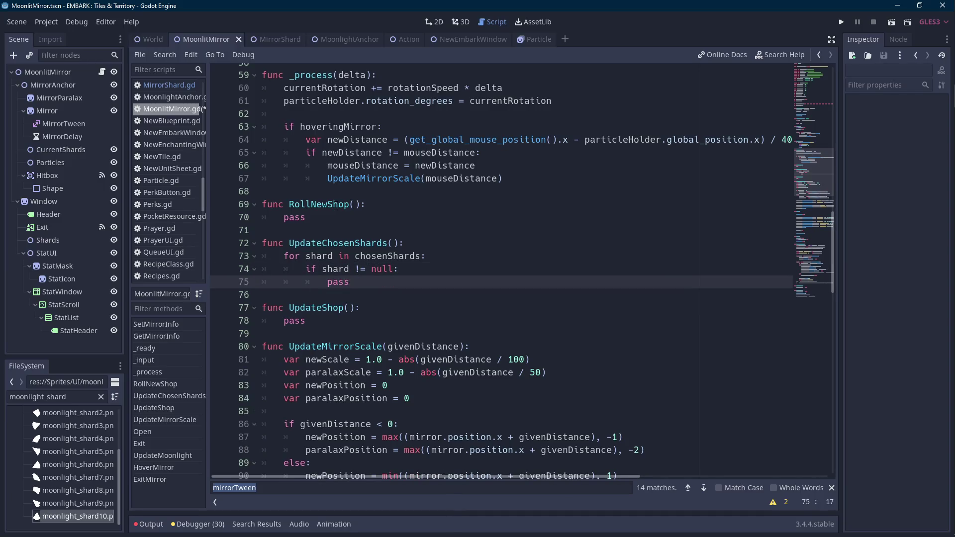
# Insert a for i in range() loop at the top of UpdateChosenShards
pyautogui.press('Down')
pyautogui.press('Up')
pyautogui.press('Up')
pyautogui.press('Up')
pyautogui.press('End')
pyautogui.press('Return')
pyautogui.write('for i')
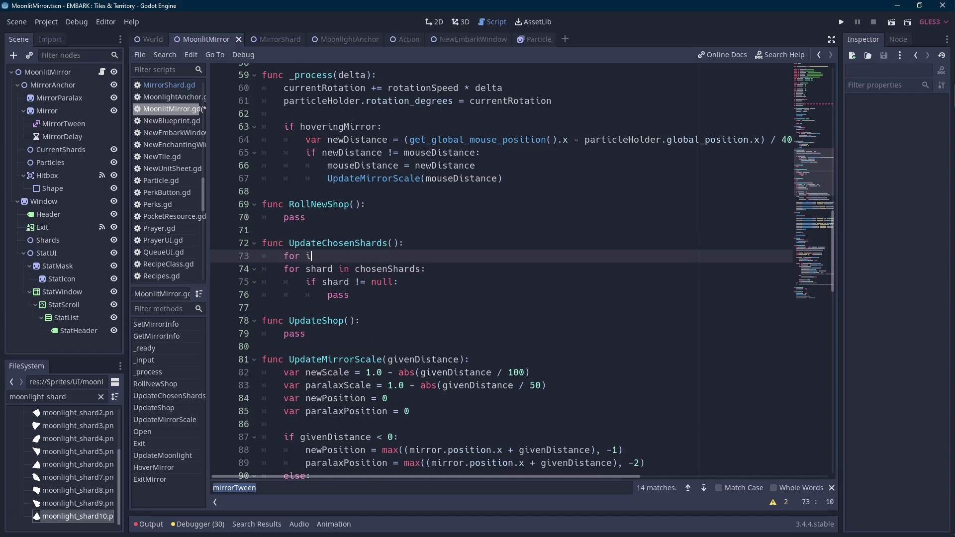
pyautogui.write(' in range()')
pyautogui.press('Up')
pyautogui.press('Down')
pyautogui.press('Down')
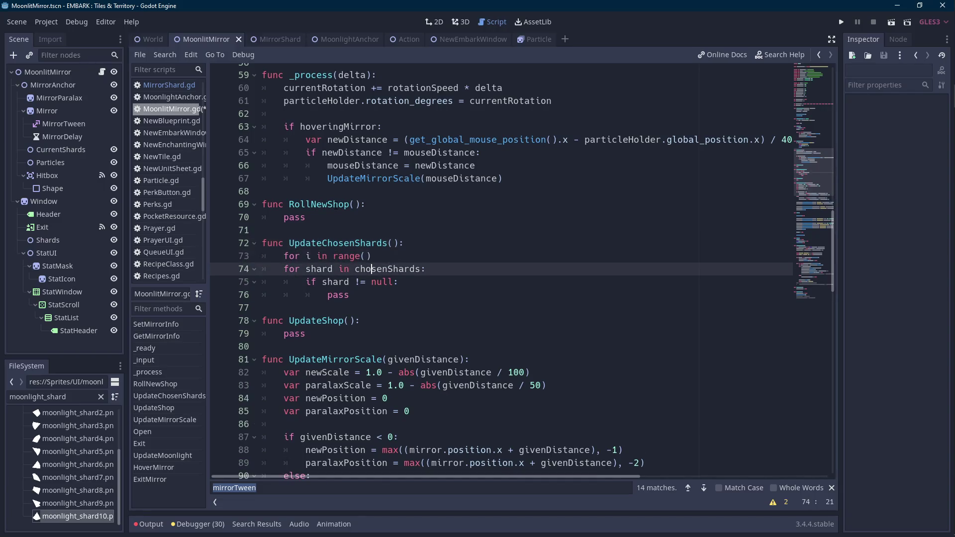
# Make the index loop run over range(chosenShards.size())
pyautogui.hotkey('ctrl', 'Left')
pyautogui.hotkey('ctrl', 'shift', 'Right')
pyautogui.hotkey('ctrl', 'x')
pyautogui.press('Up')
pyautogui.press('Right')
pyautogui.press('Right')
pyautogui.hotkey('ctrl', 'v')
pyautogui.write('.size()')
pyautogui.press('End')
pyautogui.write(':')
pyautogui.press('Return')
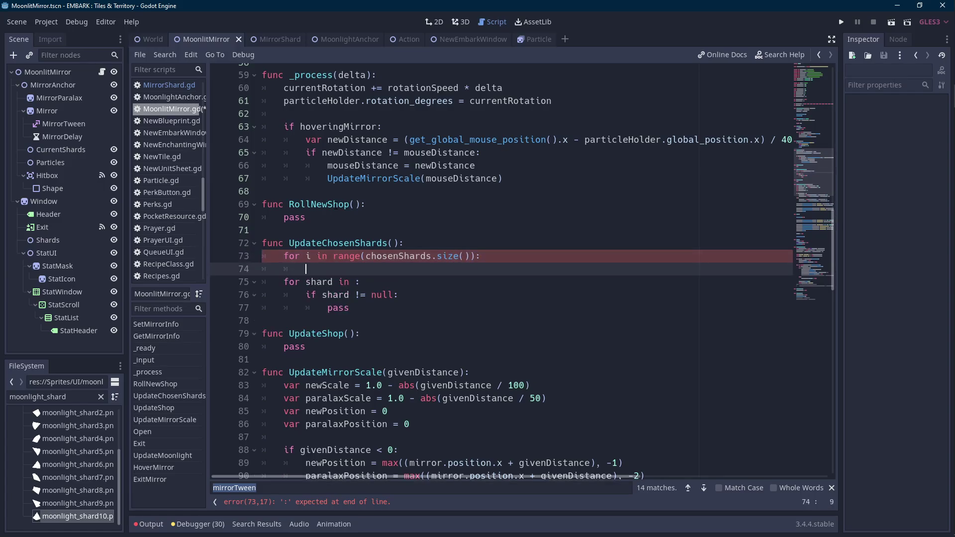
# Write the loop body: if chosenShards[i] == null: with pass, else: pass
pyautogui.write('p')
pyautogui.press('BackSpace')
pyautogui.write('chos')
pyautogui.press('Return')
pyautogui.write('[i] == null:')
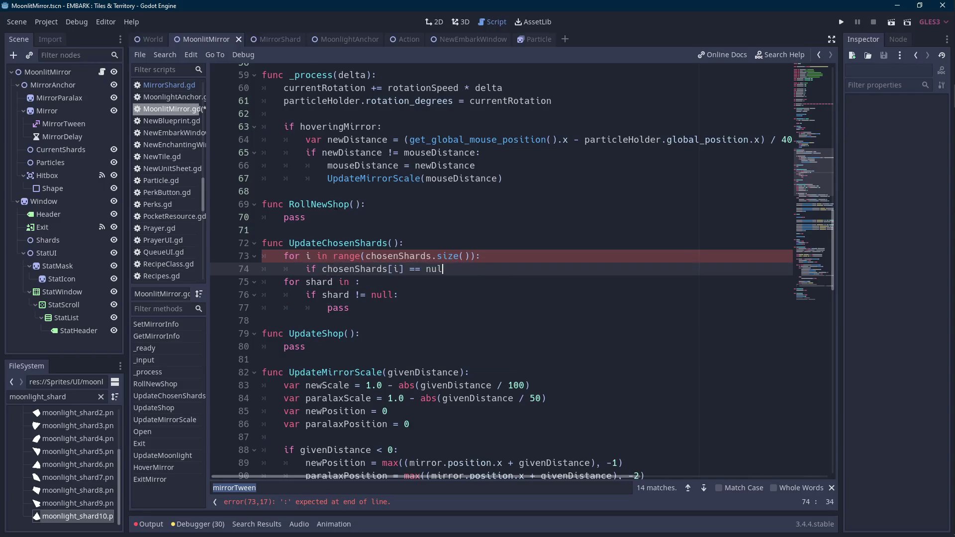
pyautogui.press('Return')
pyautogui.write('ss')
pyautogui.press('Return')
pyautogui.write('else:')
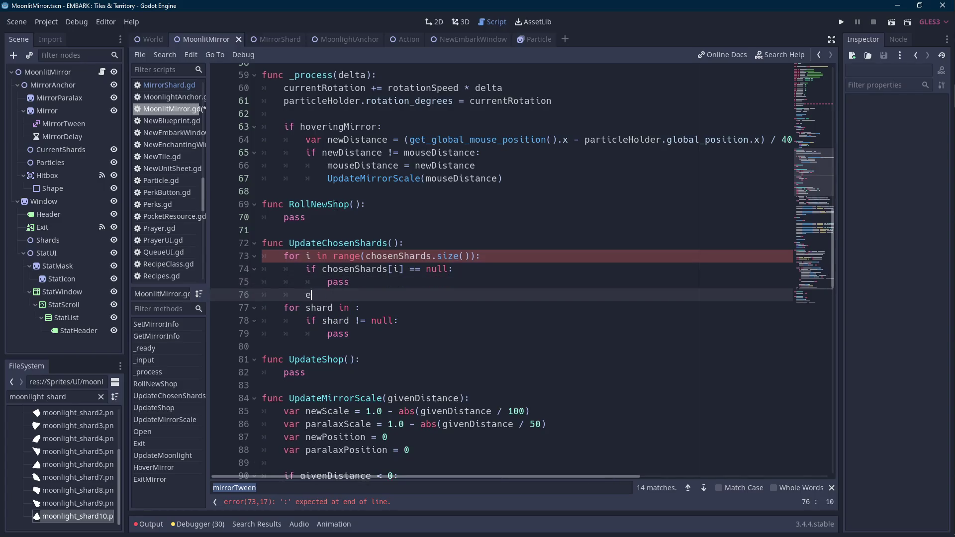
pyautogui.press('Return')
pyautogui.write('pass')
# Delete the old shard loop and save the script
pyautogui.moveTo(351, 346); pyautogui.dragTo(379, 311)
pyautogui.press('BackSpace')
pyautogui.scroll(-2, 379, 311)
pyautogui.click(357, 267)
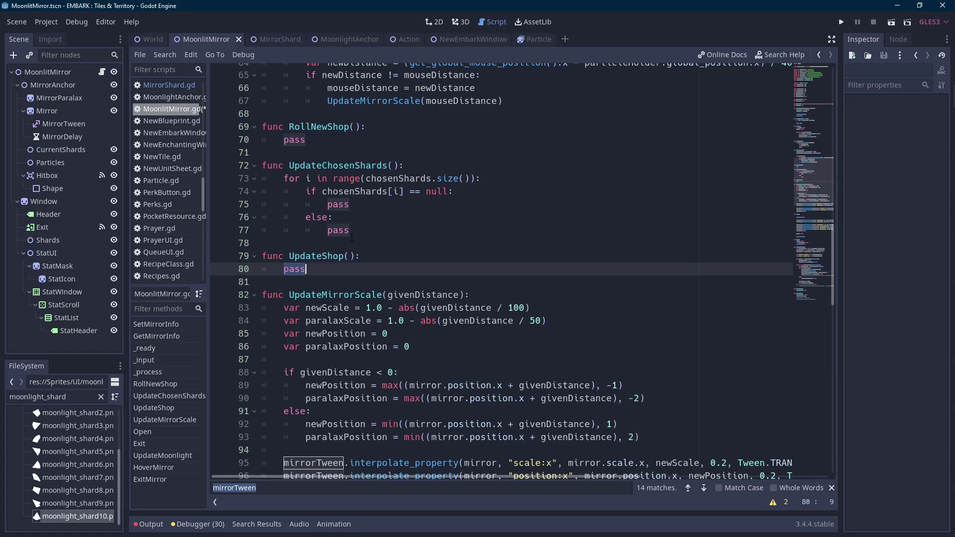
pyautogui.hotkey('ctrl', 's')
# Return to MoonlitMirror.gd through the MoonlitMirror root node's script icon
pyautogui.click(72, 74)
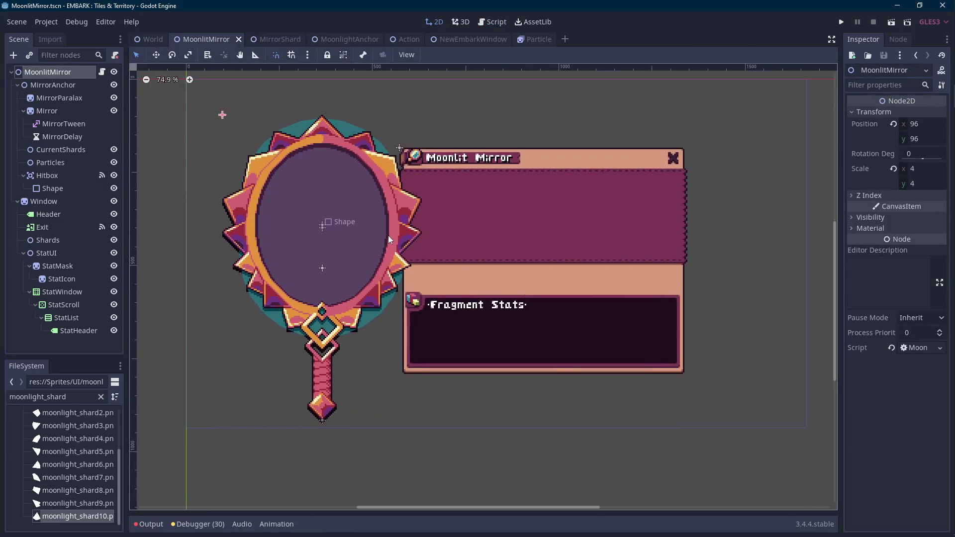
pyautogui.click(102, 72)
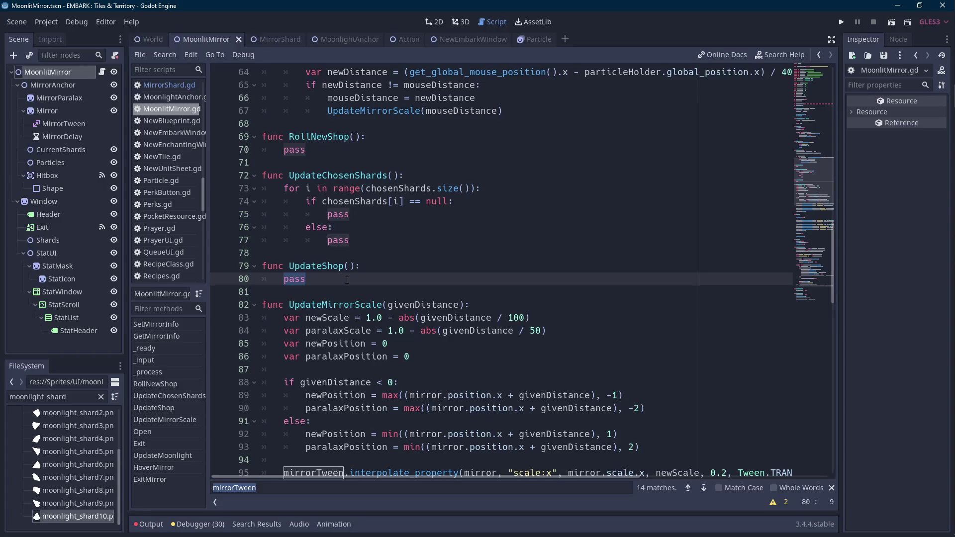
# Change line 29 of MoonlitMirror.gd to var shopShards = {}
pyautogui.scroll(15, 347, 279)
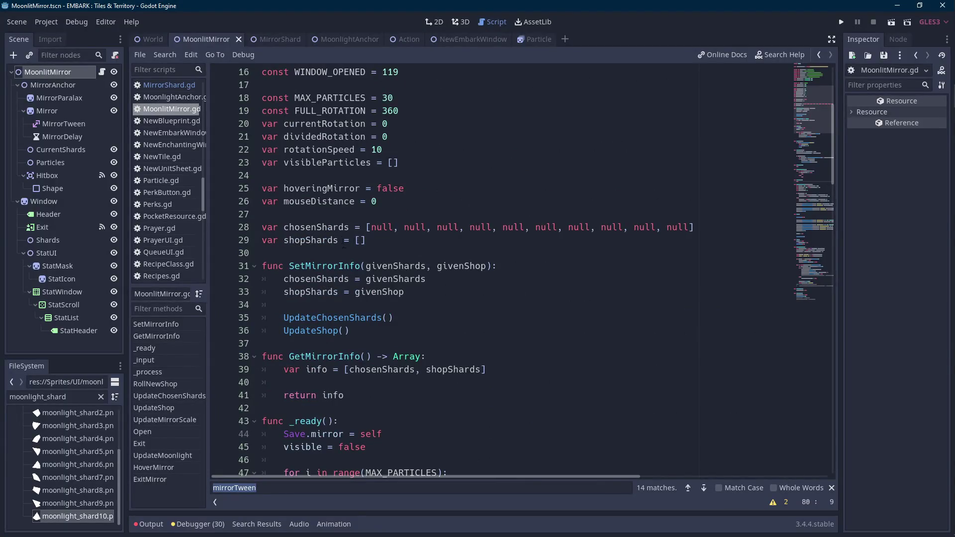
pyautogui.click(319, 239)
pyautogui.click(382, 243)
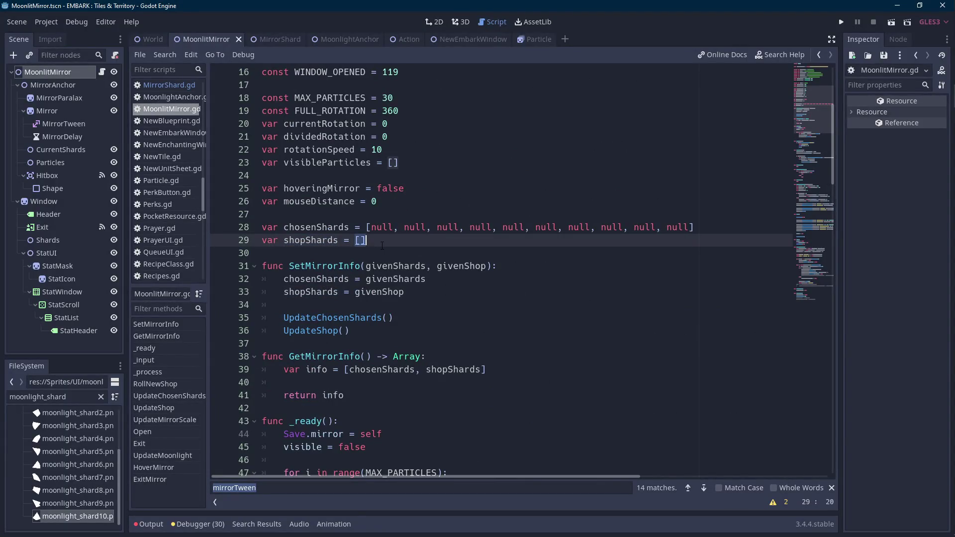
pyautogui.press('BackSpace')
pyautogui.press('BackSpace')
pyautogui.write('{}')
pyautogui.doubleClick(310, 241)
# In SaveGame.gd, change shopShards' exported type from Array to Dictionary and save
pyautogui.scroll(-3, 172, 229)
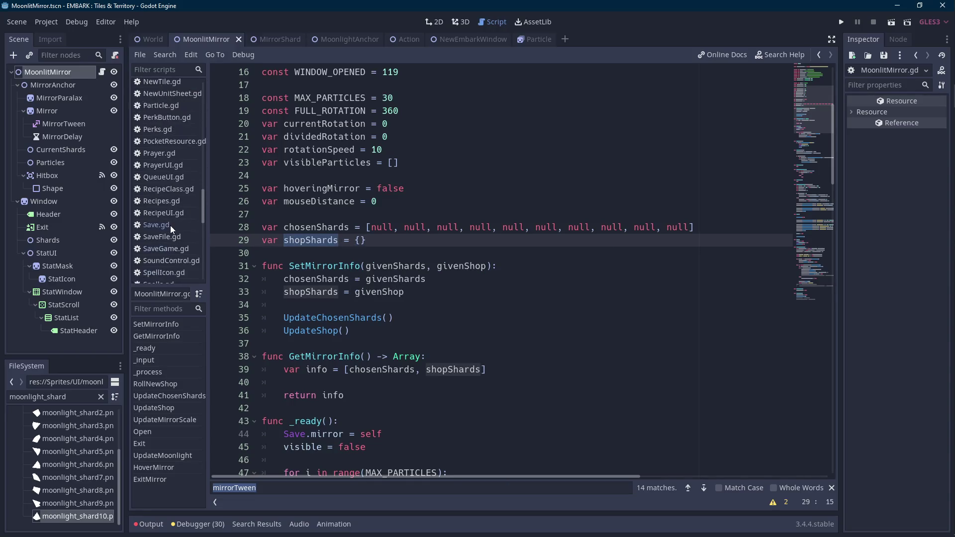
pyautogui.click(162, 249)
pyautogui.click(512, 279)
pyautogui.press('BackSpace')
pyautogui.write('Ins')
pyautogui.press('Return')
pyautogui.hotkey('ctrl', 'shift', 'Left')
pyautogui.write('dictio')
pyautogui.press('Return')
pyautogui.hotkey('ctrl', 's')
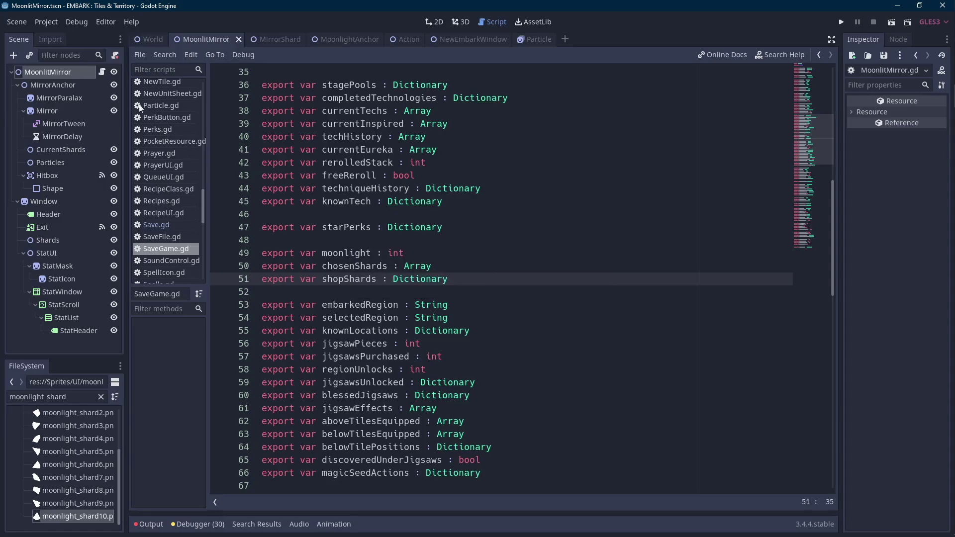
# Return to MoonlitMirror.gd and place the caret on the pass inside UpdateShop
pyautogui.click(102, 72)
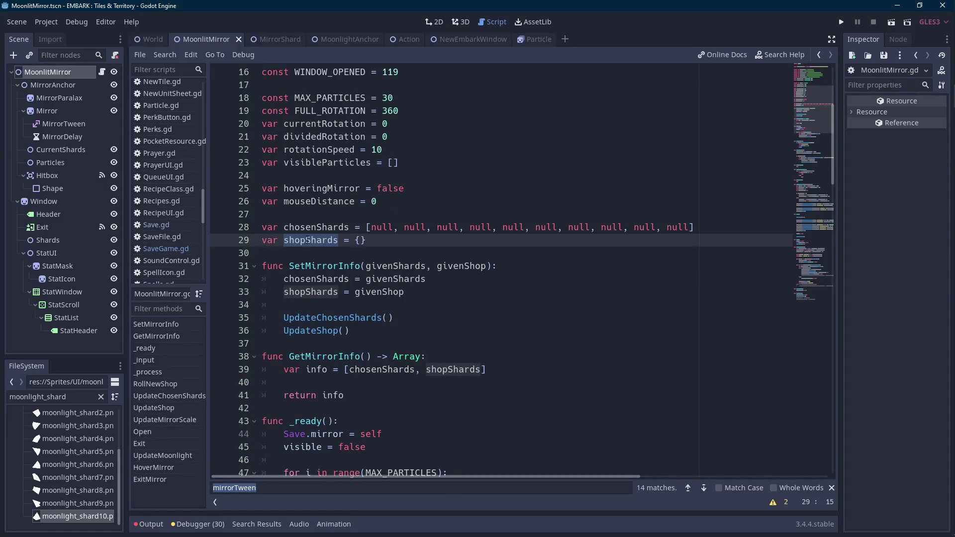
pyautogui.scroll(-14, 318, 239)
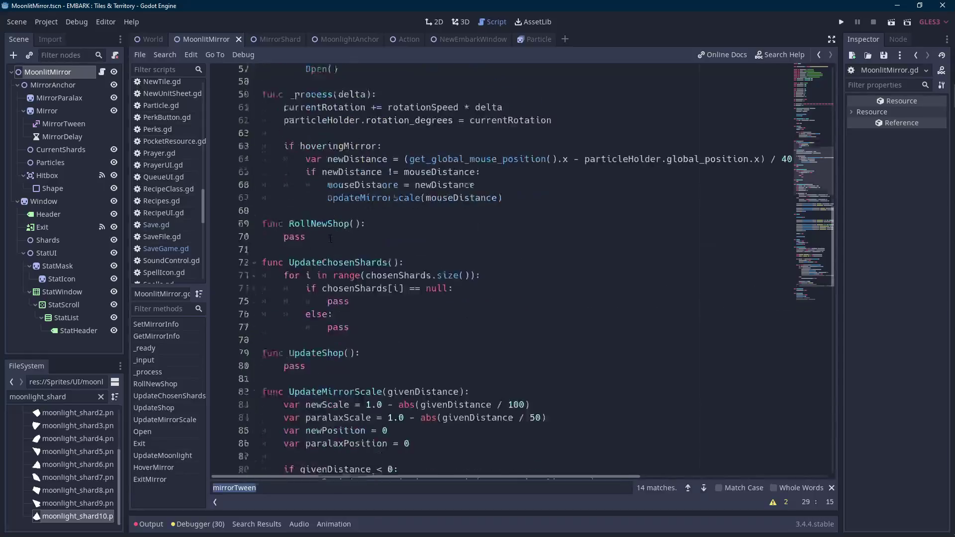
pyautogui.click(337, 229)
pyautogui.scroll(-2, 341, 239)
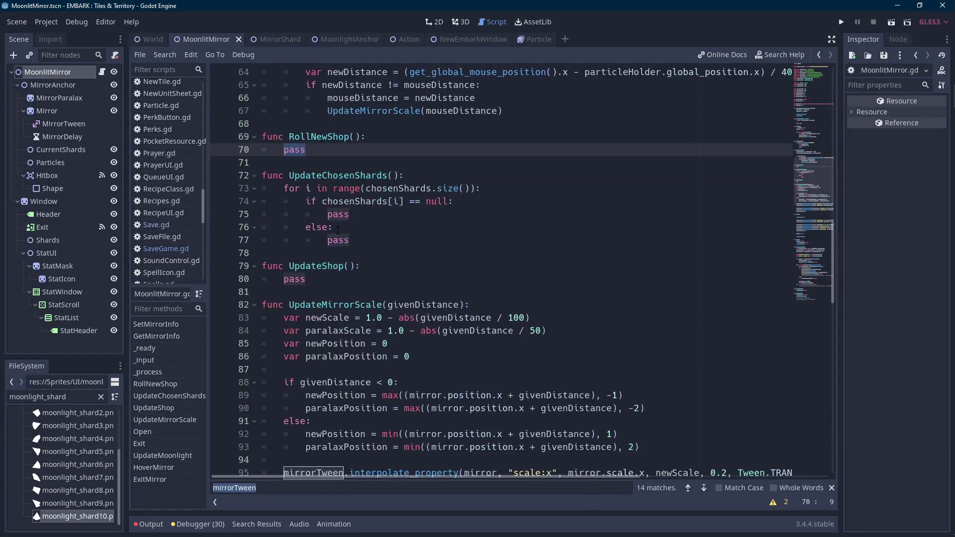
pyautogui.click(355, 278)
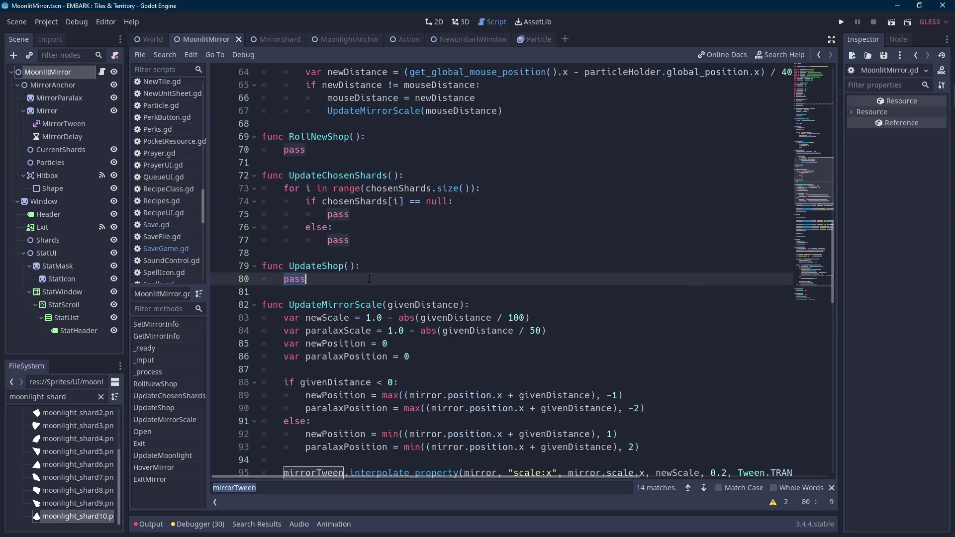
# Wrap UpdateShop's pass in a 'for shard in shopShards:' loop, keeping pass as the body
pyautogui.write('for ')
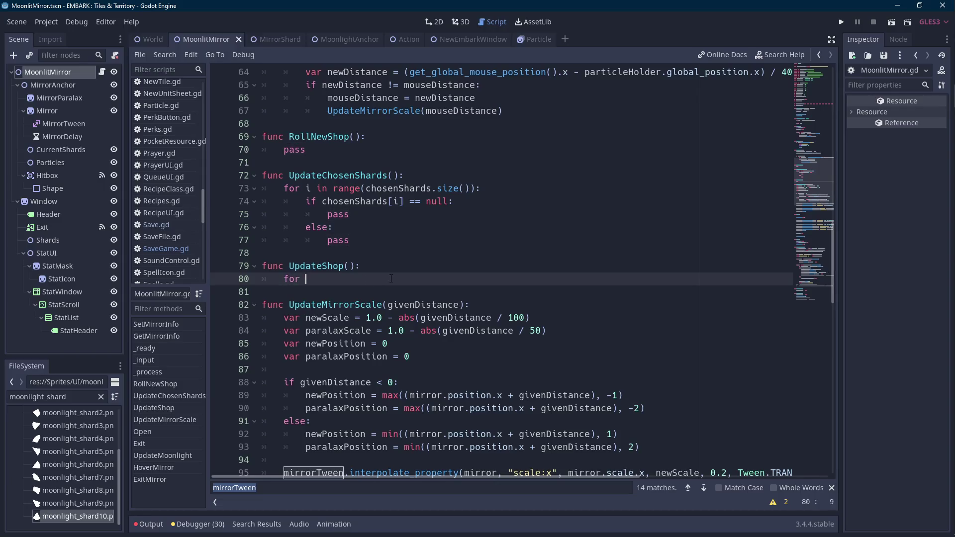
pyautogui.write('shard in shopShards:')
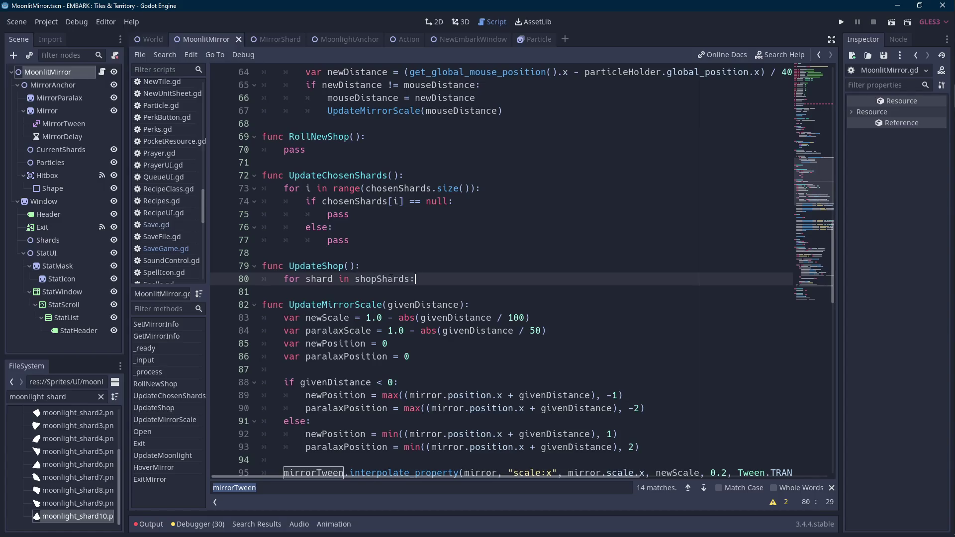
pyautogui.press('Return')
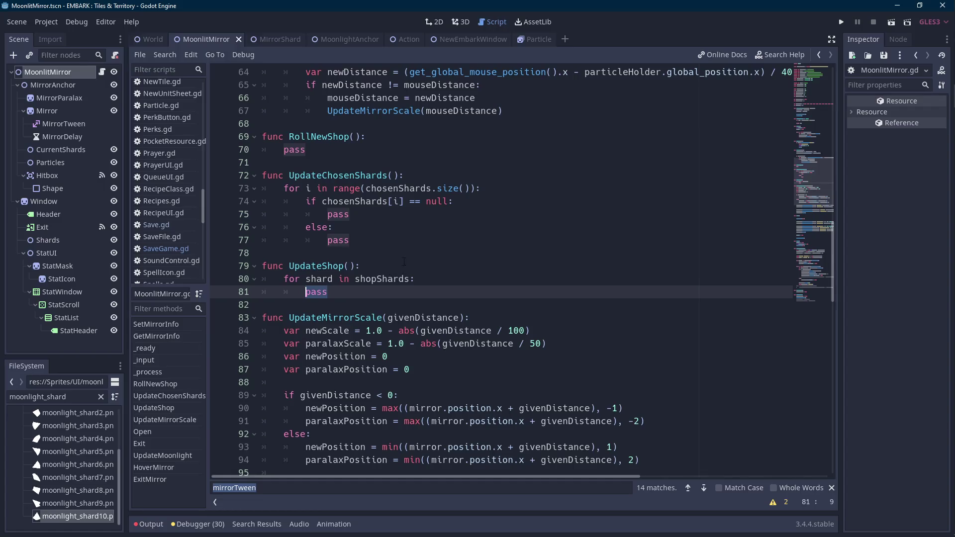
pyautogui.click(938, 189)
# In Aseprite, eyedrop white from the canvas and switch to the Pencil tool
pyautogui.scroll(-5, 421, 115)
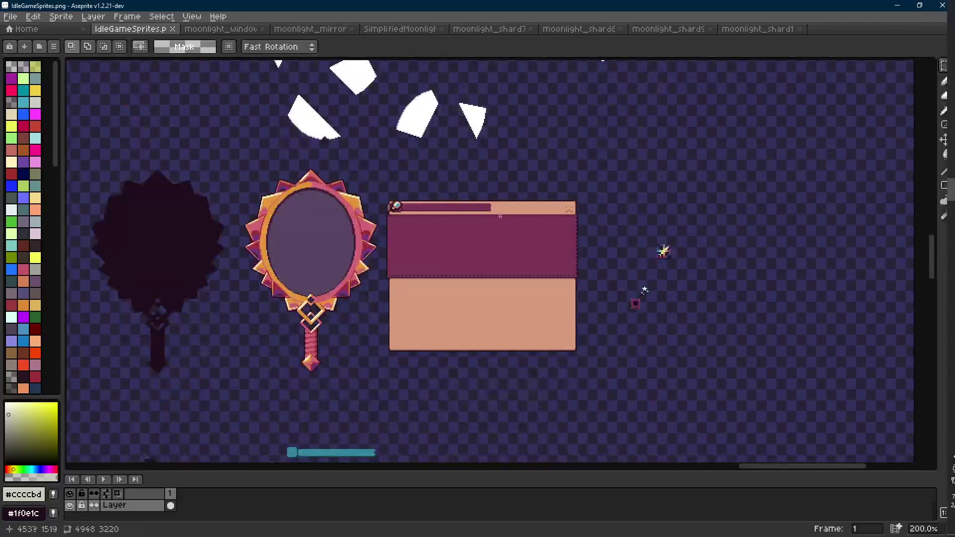
pyautogui.click(421, 116)
pyautogui.press('b')
pyautogui.moveTo(411, 132); pyautogui.dragTo(450, 163)
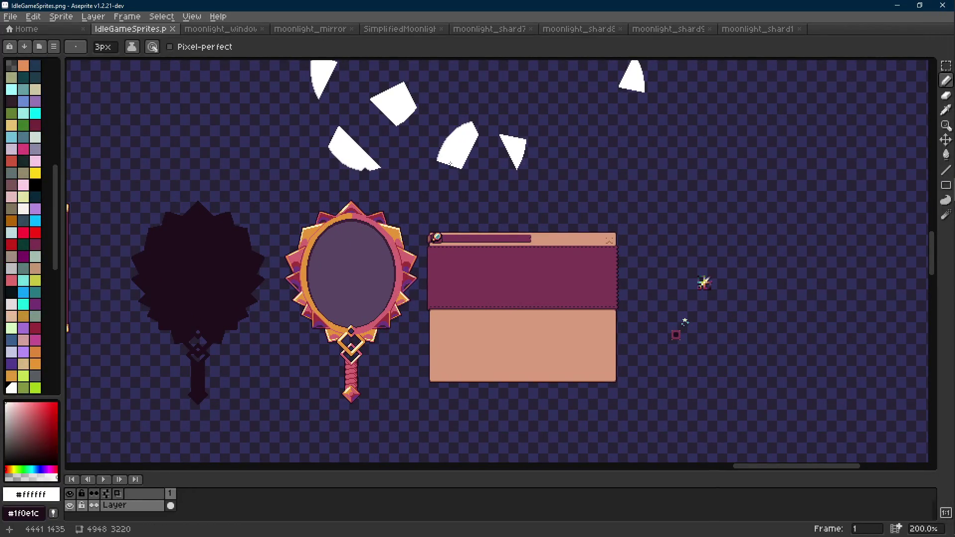
# Minimise Aseprite and put the Godot caret after pass on line 81
pyautogui.click(897, 6)
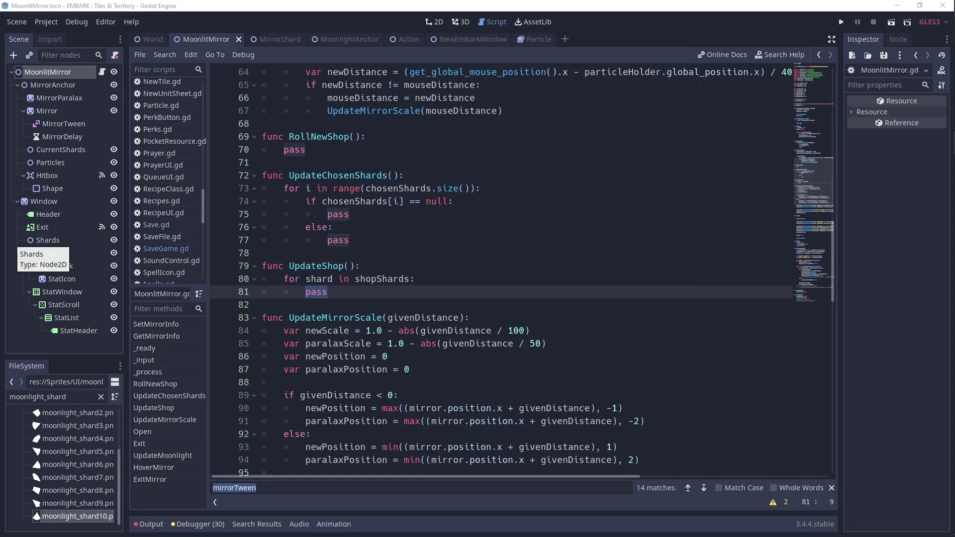
pyautogui.hotkey('alt', 'Tab')
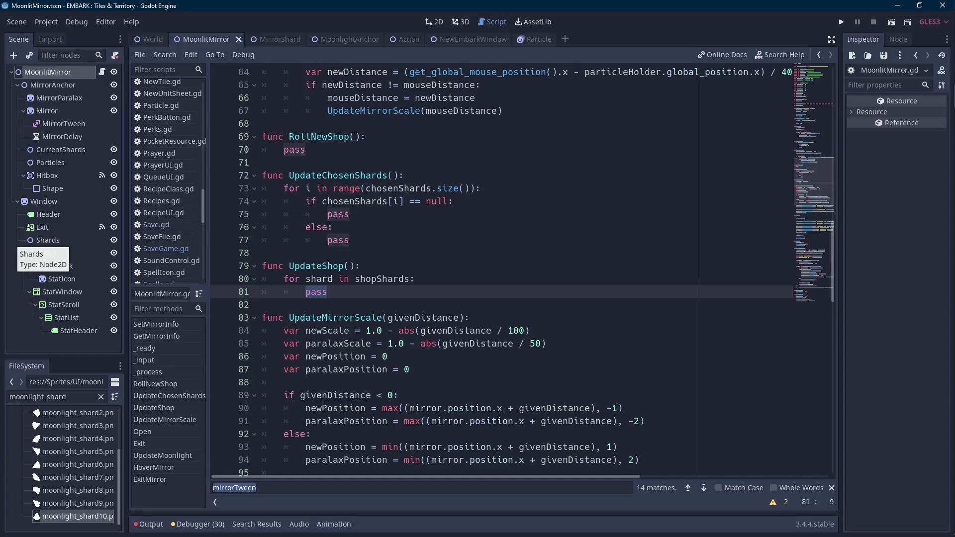
pyautogui.click(602, 297)
# Hand-draw white BRB letters inside the mirror oval, undoing one stray diagonal stroke
pyautogui.press('Scroll_Lock')
pyautogui.click(949, 189)
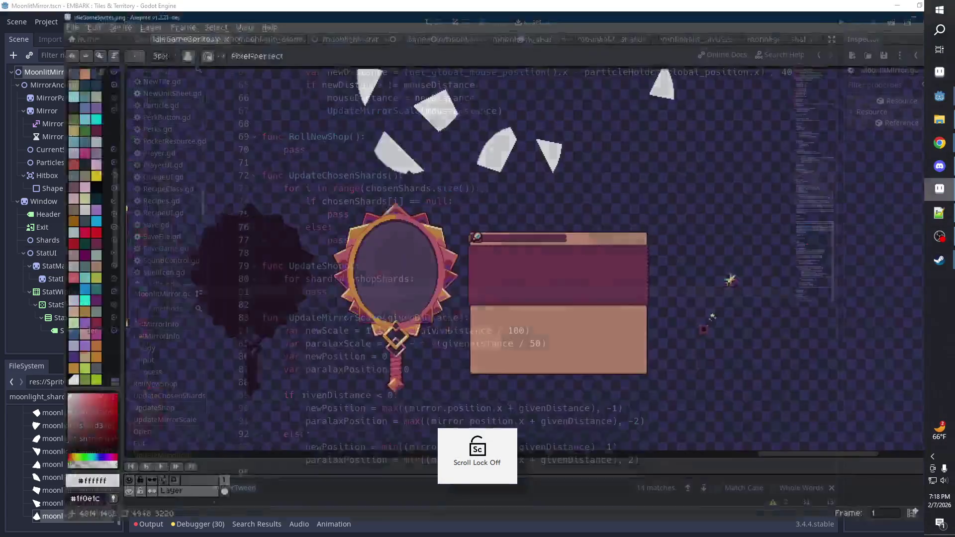
pyautogui.scroll(2, 384, 299)
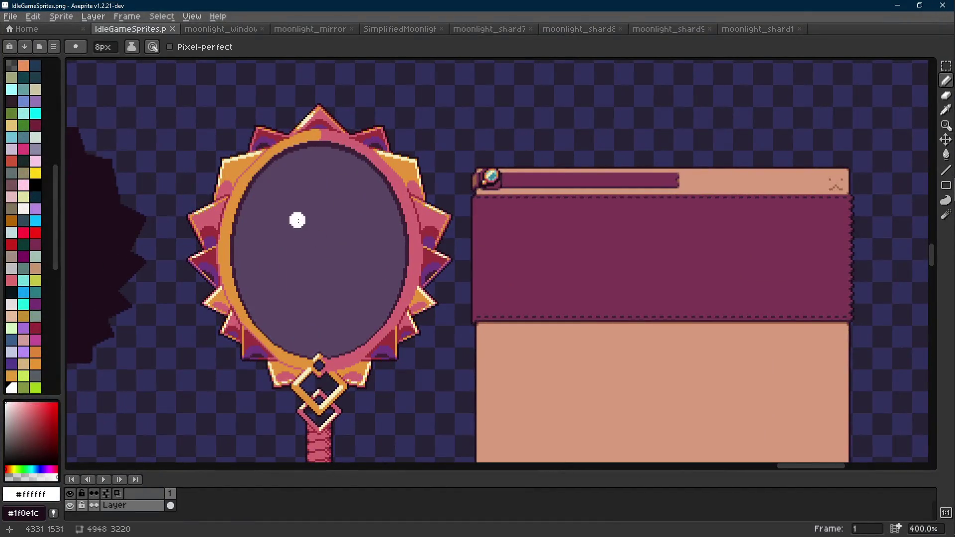
pyautogui.moveTo(269, 204)
pyautogui.mouseDown()
pyautogui.moveTo(263, 234)
pyautogui.moveTo(298, 243)
pyautogui.mouseUp()
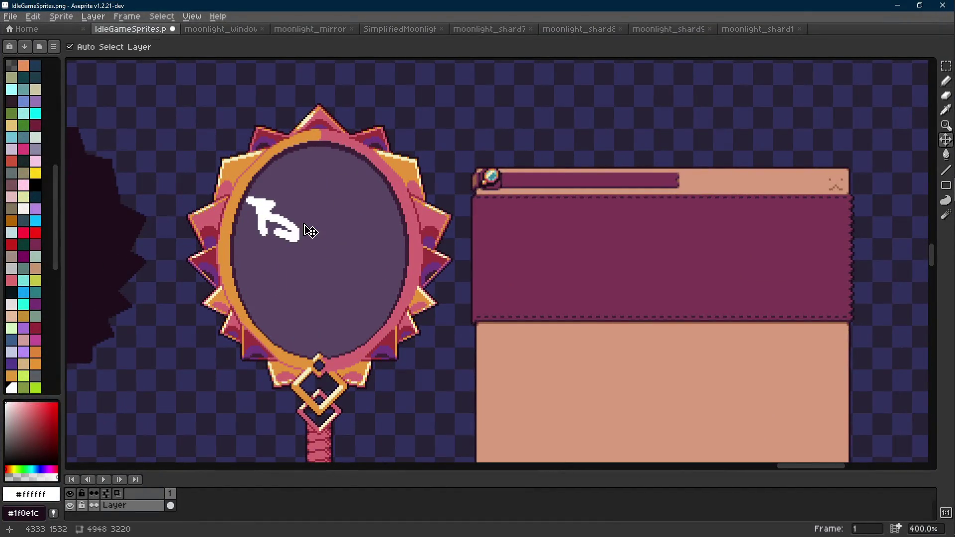
pyautogui.hotkey('ctrl', 'z')
pyautogui.moveTo(265, 200)
pyautogui.mouseDown()
pyautogui.moveTo(273, 218)
pyautogui.moveTo(261, 233)
pyautogui.mouseUp()
pyautogui.moveTo(312, 196)
pyautogui.mouseDown()
pyautogui.moveTo(314, 229)
pyautogui.moveTo(381, 231)
pyautogui.mouseUp()
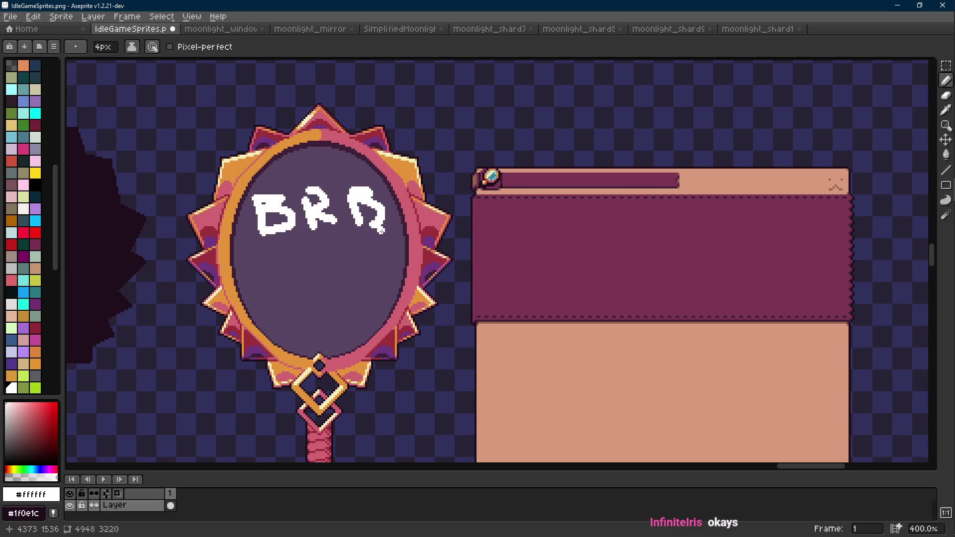
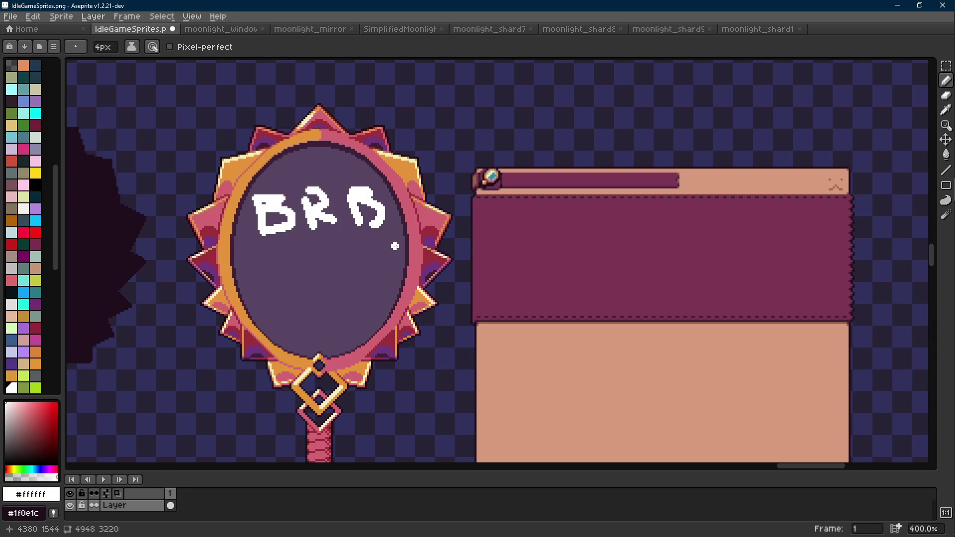
# Undo the white BRB strokes on the mirror sprite and save IdleGameSprites.png
pyautogui.hscroll(-2, 554, 333)
pyautogui.scroll(-1, 554, 333)
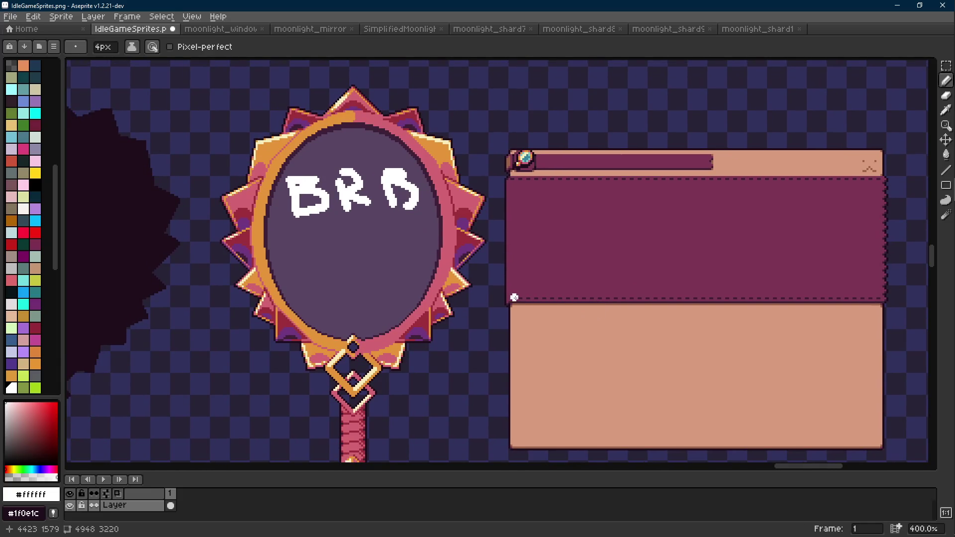
pyautogui.press('Scroll_Lock')
pyautogui.hotkey('ctrl', 'z')
pyautogui.hotkey('ctrl', 'z')
pyautogui.hotkey('ctrl', 'z')
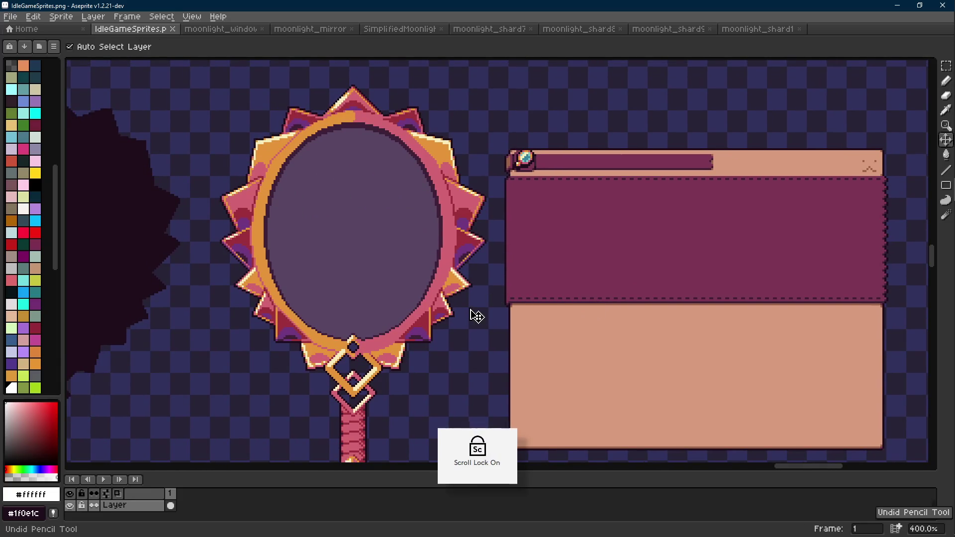
pyautogui.hotkey('ctrl', 'z')
pyautogui.hotkey('ctrl', 's')
# Leave Aseprite for Godot's MoonlitMirror.gd and put the caret at RollNewShop's pass on line 70
pyautogui.press('b')
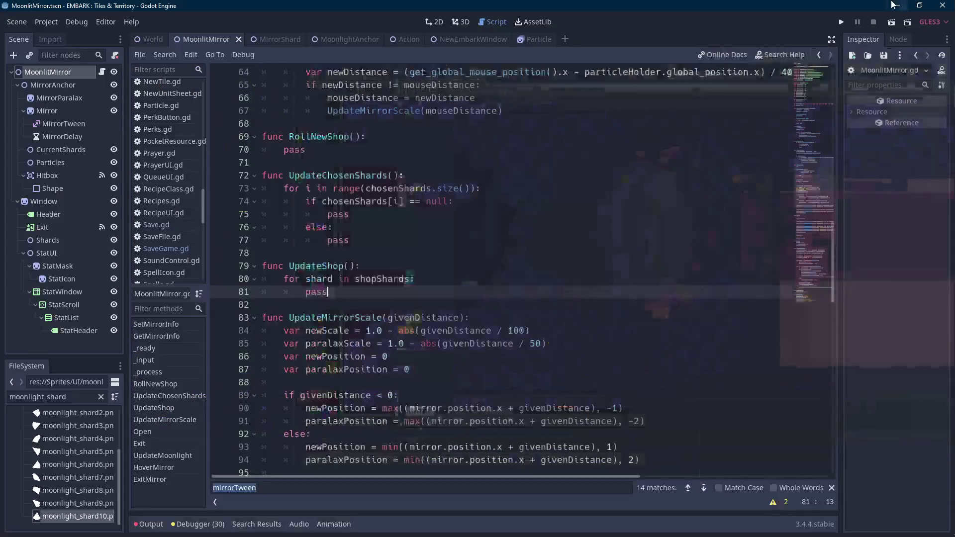
pyautogui.click(897, 6)
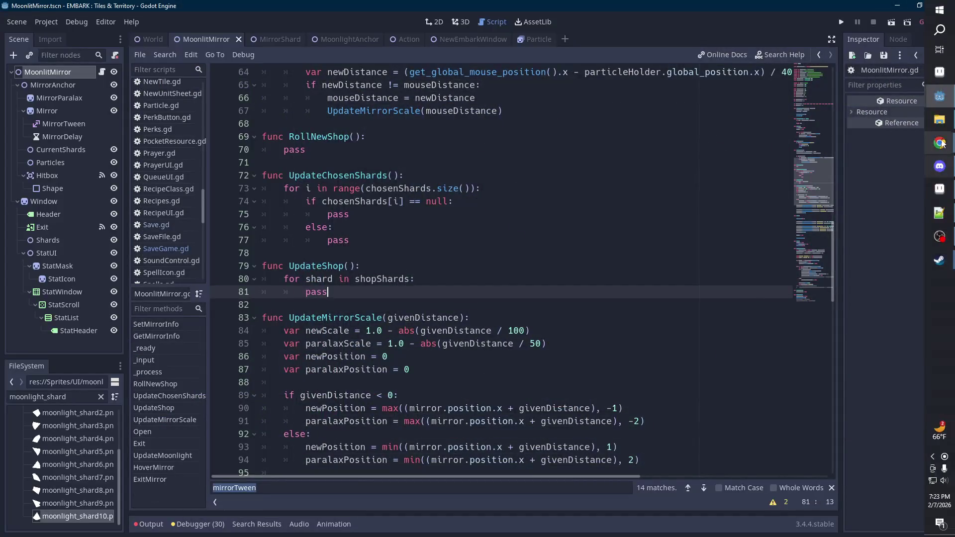
pyautogui.moveTo(940, 145)
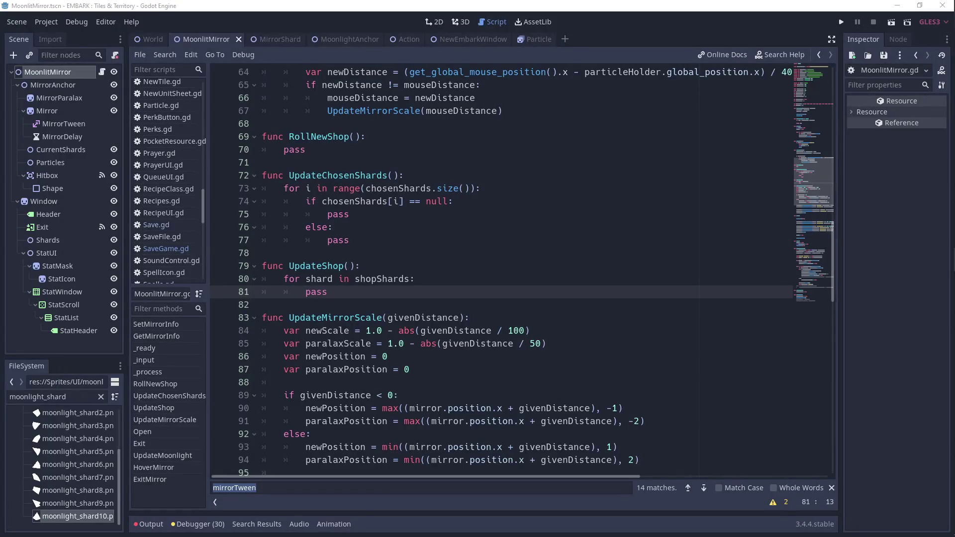
pyautogui.click(354, 296)
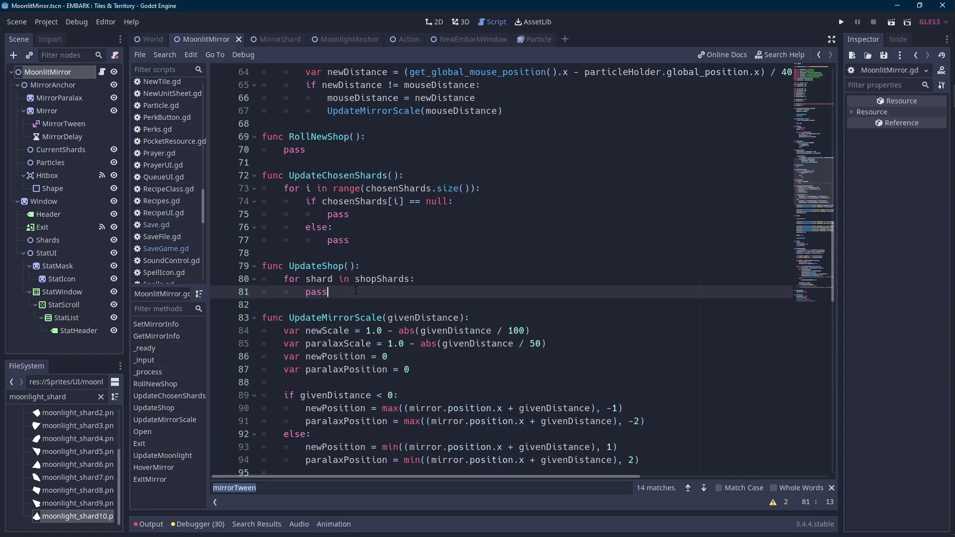
pyautogui.scroll(1, 356, 290)
pyautogui.click(354, 188)
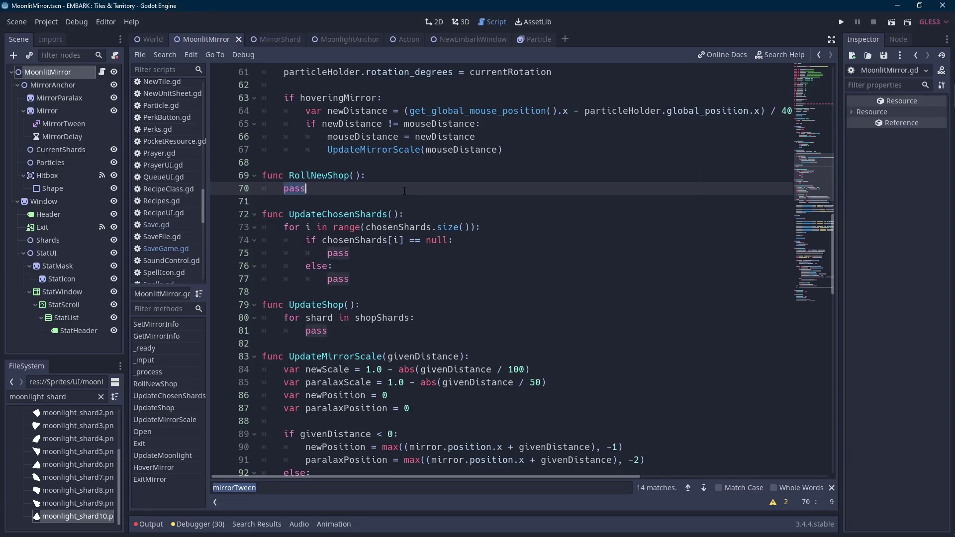
pyautogui.scroll(1, 404, 189)
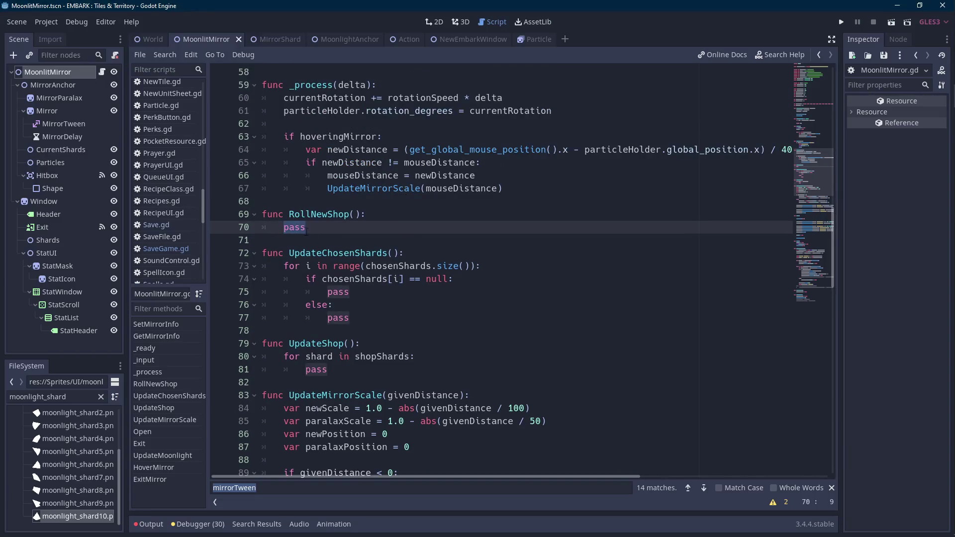
pyautogui.scroll(3, 318, 229)
pyautogui.scroll(-3, 323, 233)
# Start a for shardID in chosenShards loop and declare var availableShards = [] above it
pyautogui.write('for ')
pyautogui.write('shardID in ')
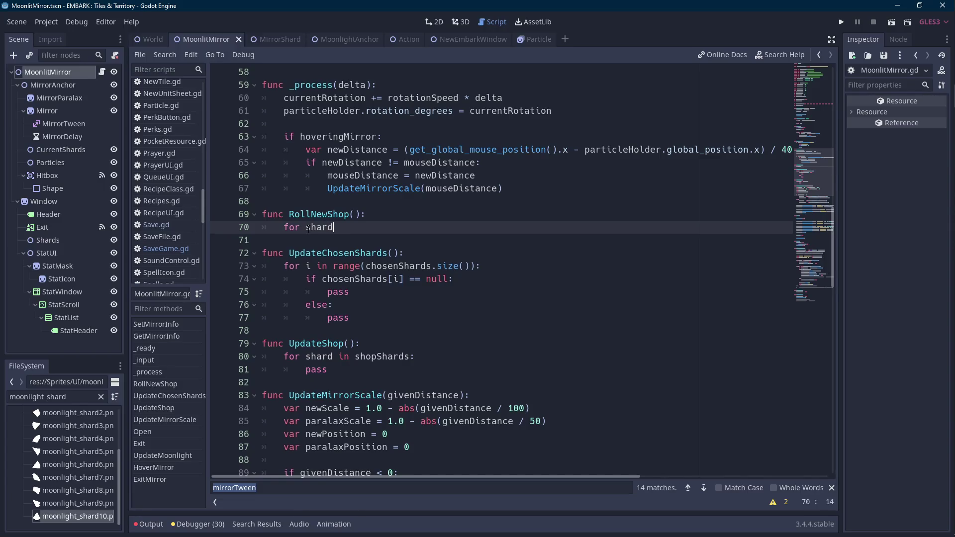
pyautogui.write('chos')
pyautogui.press('Return')
pyautogui.write(':')
pyautogui.press('Return')
pyautogui.write('if')
pyautogui.press('Up')
pyautogui.press('Up')
pyautogui.press('End')
pyautogui.press('Return')
pyautogui.write('var ')
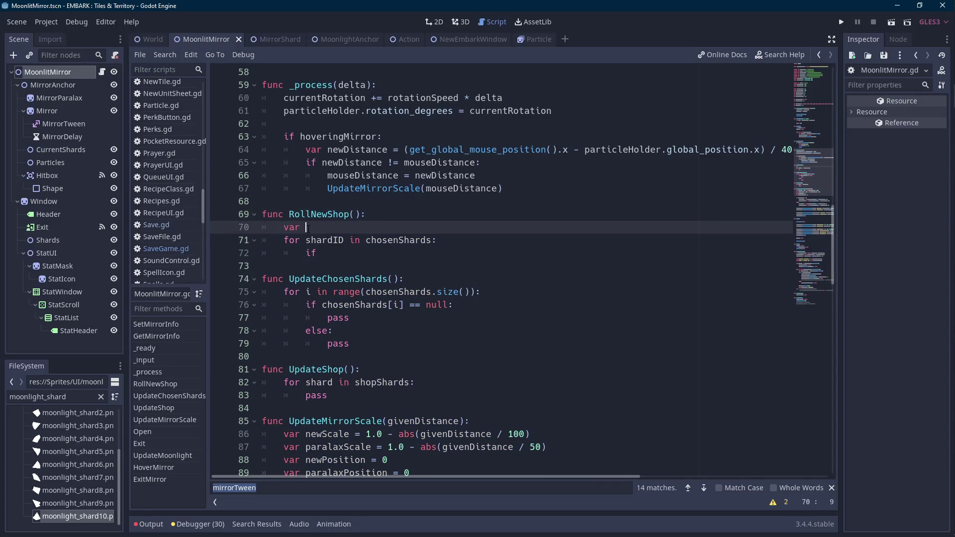
pyautogui.write('availableShards = []')
pyautogui.press('Home')
pyautogui.click(308, 228)
# Begin the loop body with an if chosenShards[] condition
pyautogui.press('Down')
pyautogui.press('Down')
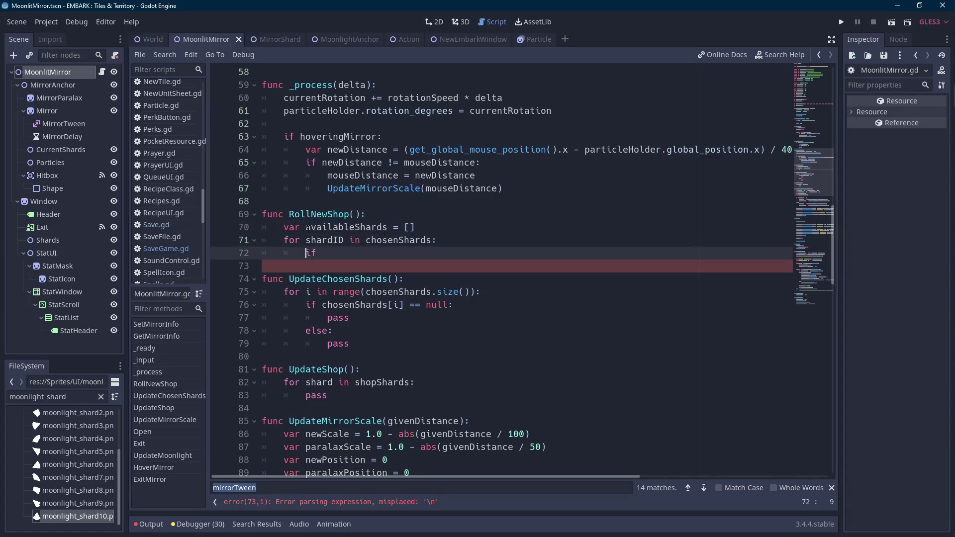
pyautogui.press('End')
pyautogui.write('sh')
pyautogui.press('BackSpace')
pyautogui.press('BackSpace')
pyautogui.write('chosensh')
pyautogui.press('Return')
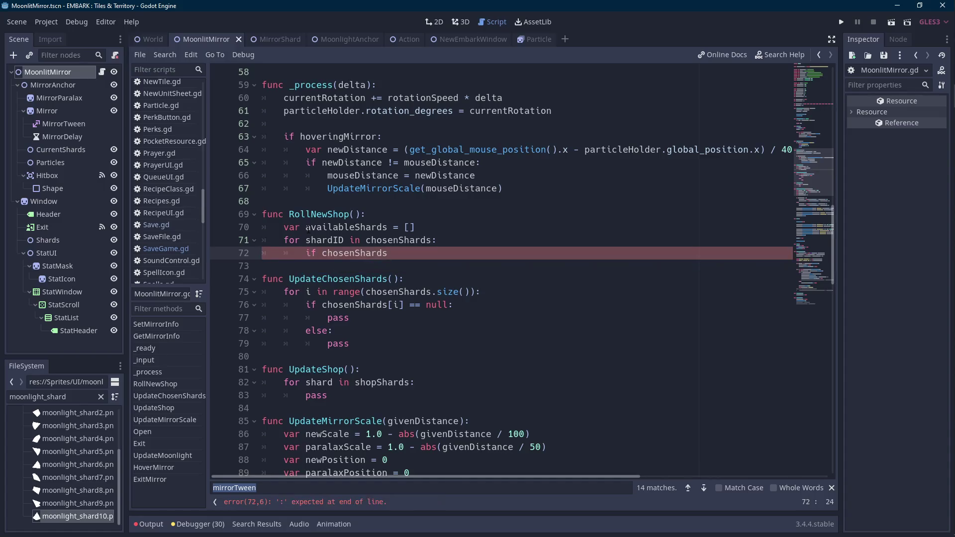
pyautogui.write('[]')
# Rename the loop variable to shard, test shard == null:, and start availableShards.append(
pyautogui.press('Up')
pyautogui.press('Left')
pyautogui.press('Left')
pyautogui.press('Left')
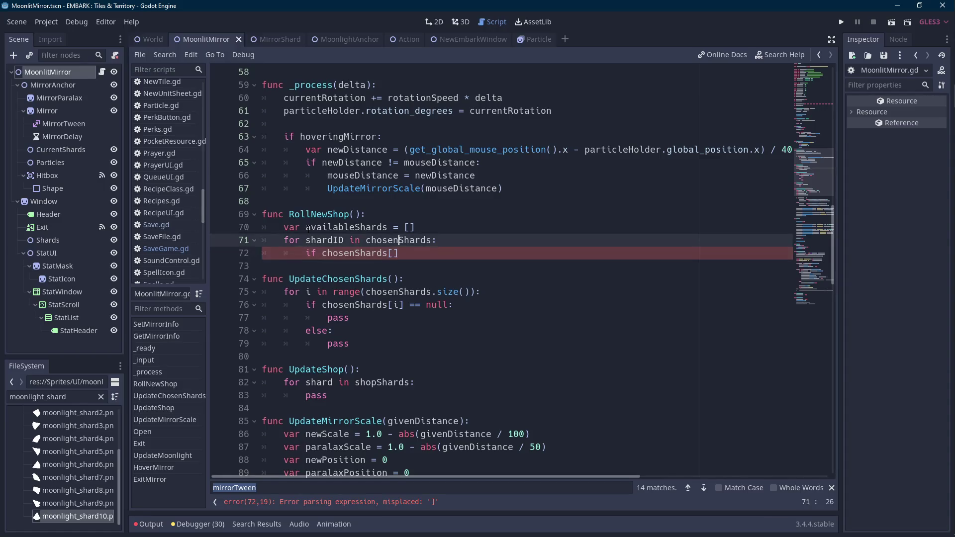
pyautogui.press('BackSpace')
pyautogui.press('BackSpace')
pyautogui.press('Down')
pyautogui.press('End')
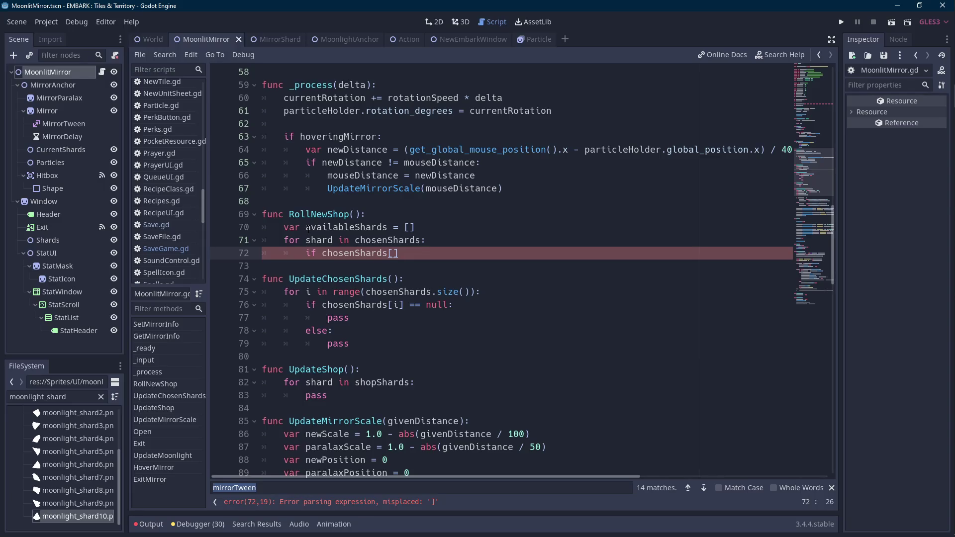
pyautogui.hotkey('ctrl', 'shift', 'Left')
pyautogui.hotkey('ctrl', 'shift', 'Left')
pyautogui.write('shard ==')
pyautogui.write(' null:')
pyautogui.press('Return')
pyautogui.write('availableShards.')
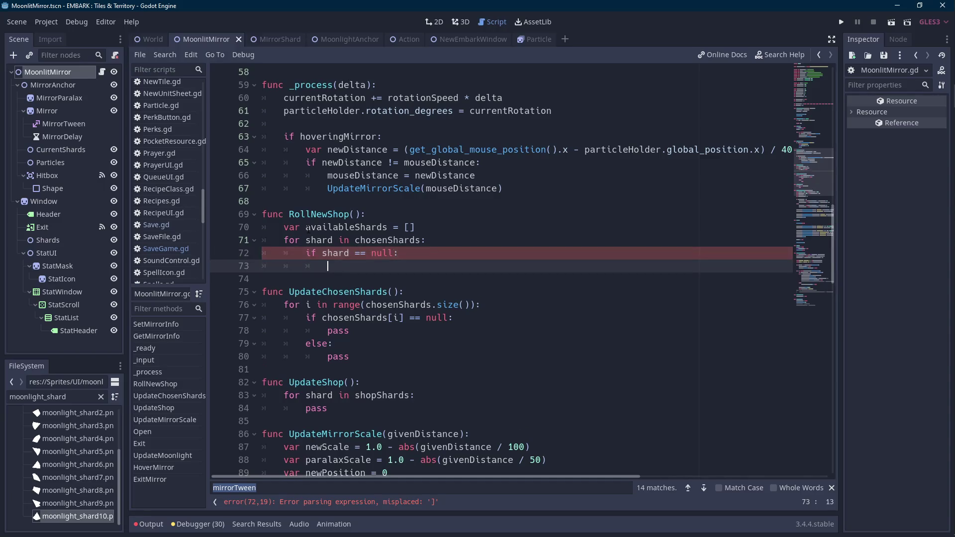
pyautogui.write('append(')
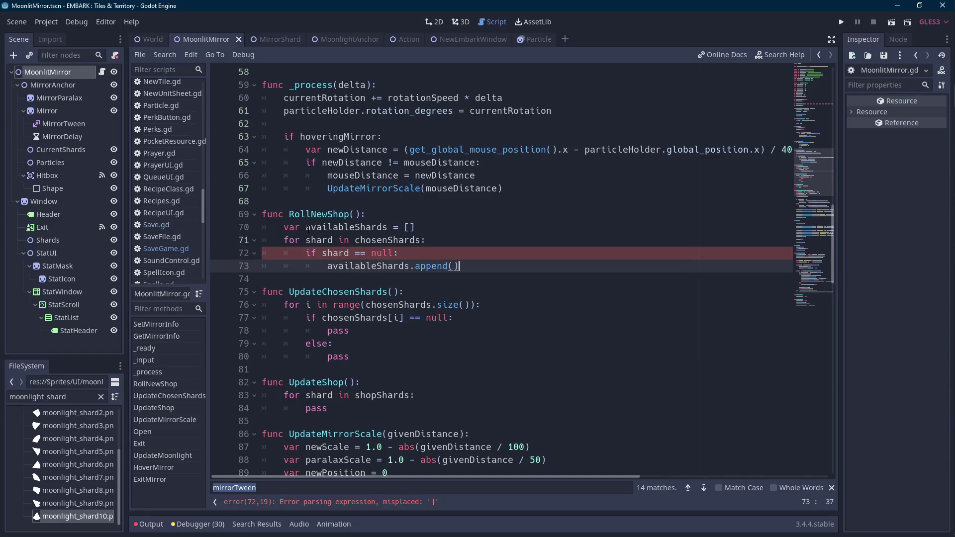
# Try filling the append call with chosenShards.fin, then select the append statement
pyautogui.press('Up')
pyautogui.press('Up')
pyautogui.press('Down')
pyautogui.press('Down')
pyautogui.press('End')
pyautogui.press('Left')
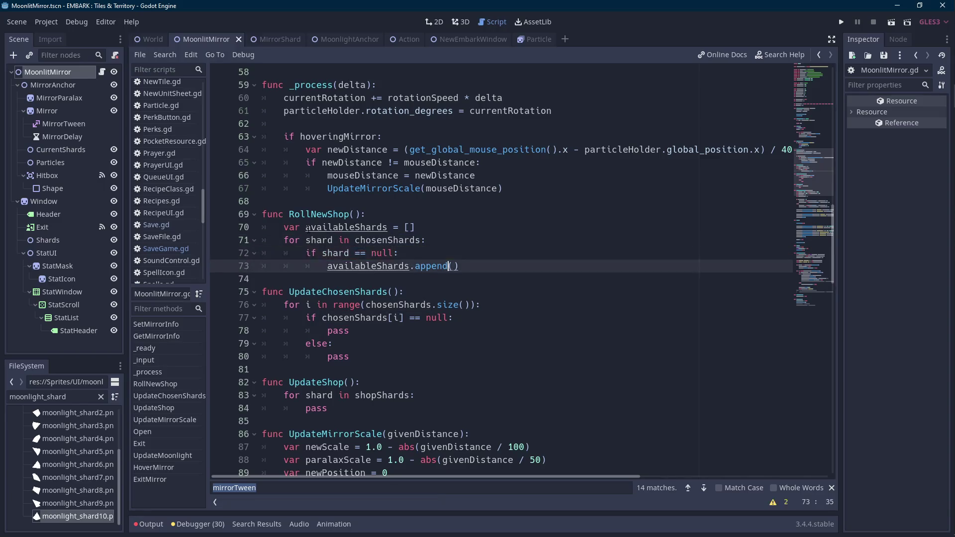
pyautogui.write('chosenShards.fin')
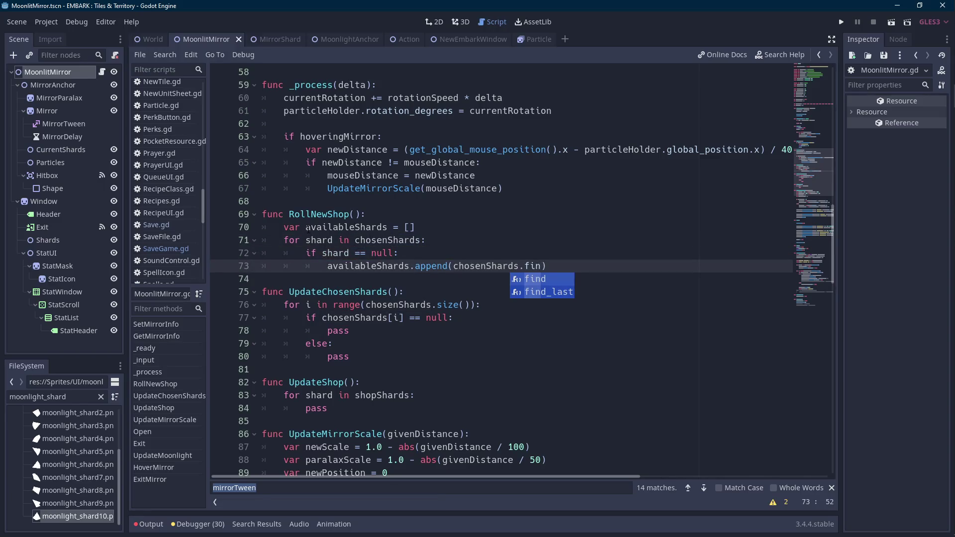
pyautogui.press('End')
pyautogui.hotkey('ctrl', 'shift', 'Left')
pyautogui.hotkey('ctrl', 'shift', 'Left')
pyautogui.hotkey('ctrl', 'shift', 'Left')
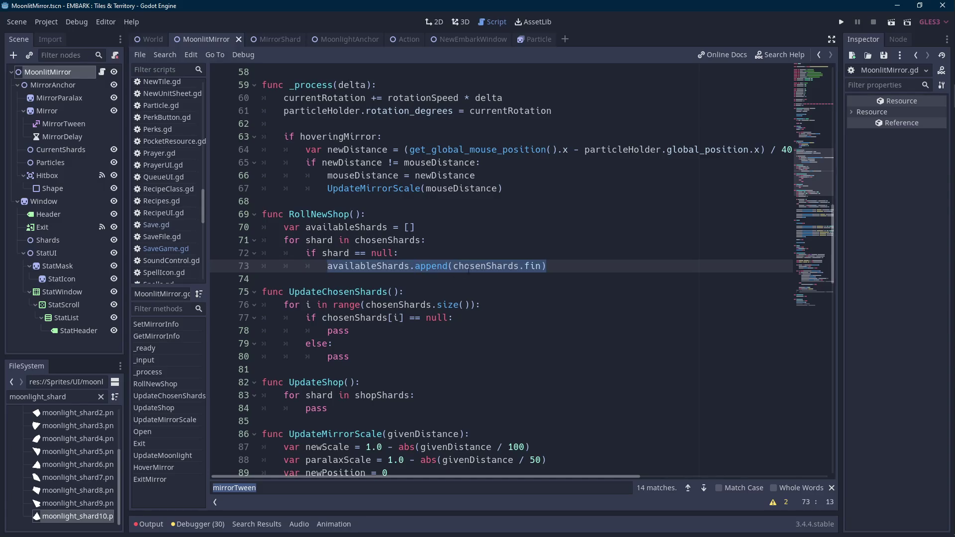
# Add a for i in range(chosenShards.size()): loop above the shard loop
pyautogui.press('Up')
pyautogui.press('Up')
pyautogui.press('Up')
pyautogui.press('End')
pyautogui.press('Return')
pyautogui.write('for i in range(')
pyautogui.press('Down')
pyautogui.hotkey('ctrl', 'Left')
pyautogui.hotkey('ctrl', 'shift', 'Right')
pyautogui.hotkey('ctrl', 'c')
pyautogui.press('Up')
pyautogui.press('Left')
pyautogui.hotkey('ctrl', 'v')
pyautogui.write('.size()):')
pyautogui.press('Return')
# Inside the index loop, add if chosenShards[i] == null: and begin availableShards.append(
pyautogui.write('if chosenSh')
pyautogui.press('Return')
pyautogui.write('[')
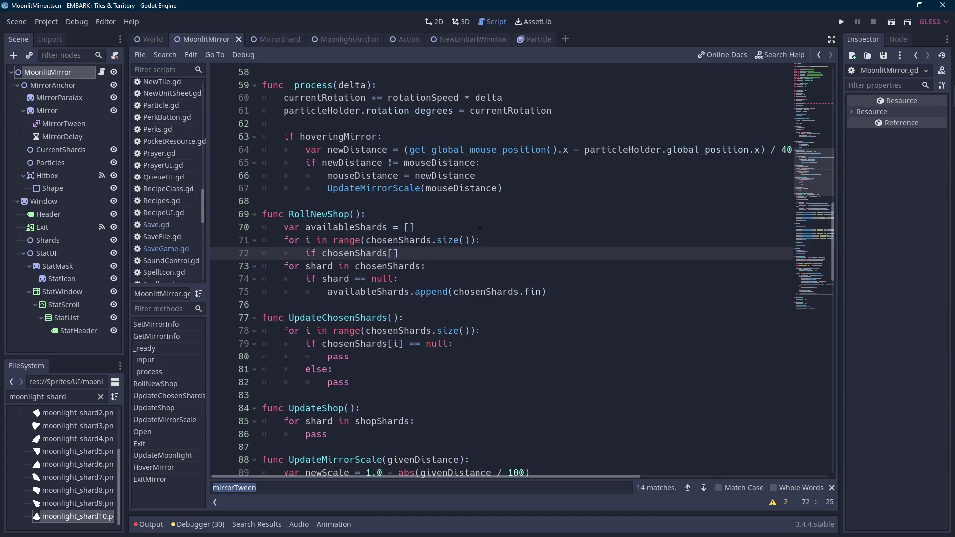
pyautogui.write('i] == null:')
pyautogui.press('Return')
pyautogui.write('avail')
pyautogui.press('Return')
pyautogui.write('.append(')
# Complete the body as availableShards.append(i)
pyautogui.press('Up')
pyautogui.hotkey('ctrl', 'Left')
pyautogui.hotkey('ctrl', 'Left')
pyautogui.hotkey('ctrl', 'Left')
pyautogui.hotkey('ctrl', 'shift', 'Right')
pyautogui.hotkey('shift', 'Right')
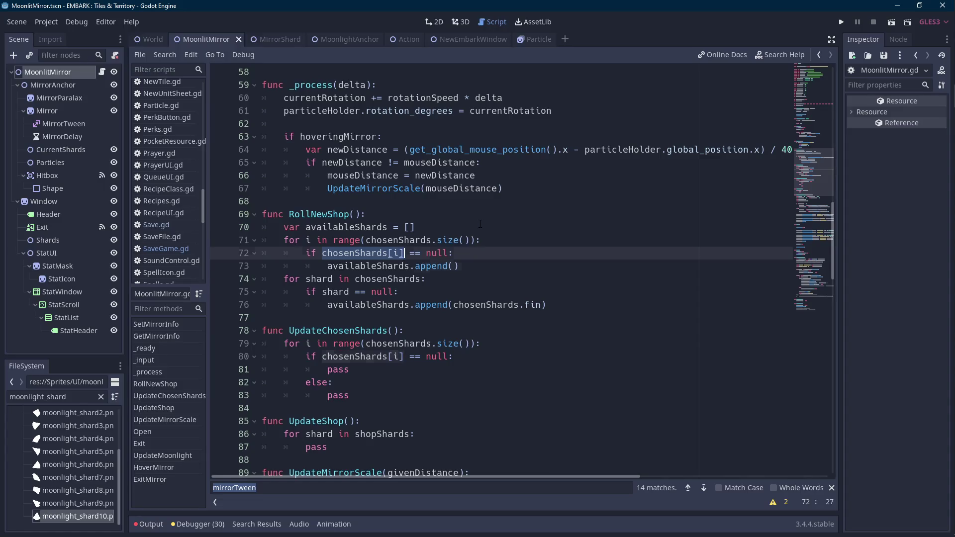
pyautogui.press('Down')
pyautogui.hotkey('ctrl', 'Right')
pyautogui.press('Right')
pyautogui.hotkey('ctrl', 'Right')
pyautogui.press('Right')
pyautogui.write('i')
# Delete the old shard loop and start var IDroll = Save.rng.randi_range() on a fresh line
pyautogui.moveTo(572, 305); pyautogui.dragTo(581, 277)
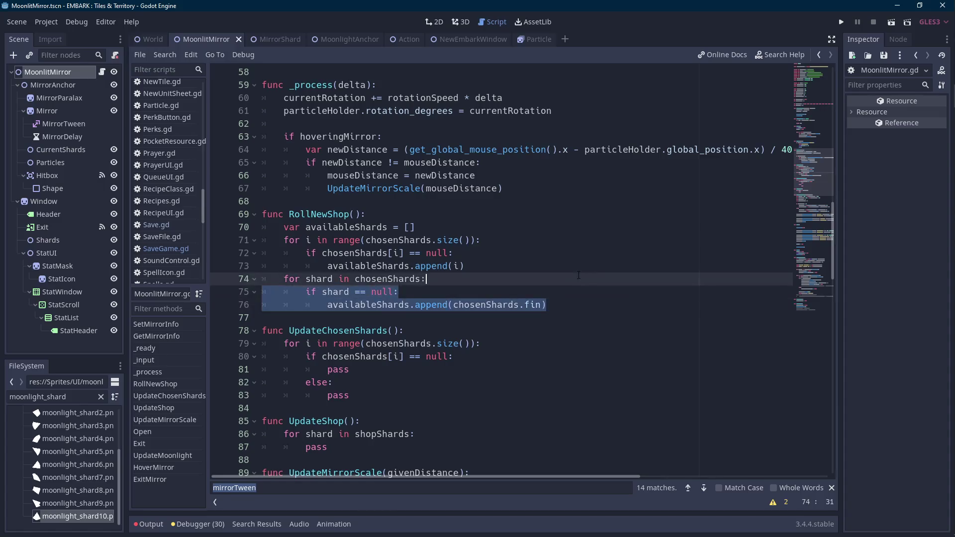
pyautogui.press('BackSpace')
pyautogui.hotkey('ctrl', 'shift', 'Left')
pyautogui.hotkey('ctrl', 'shift', 'Left')
pyautogui.hotkey('ctrl', 'shift', 'Left')
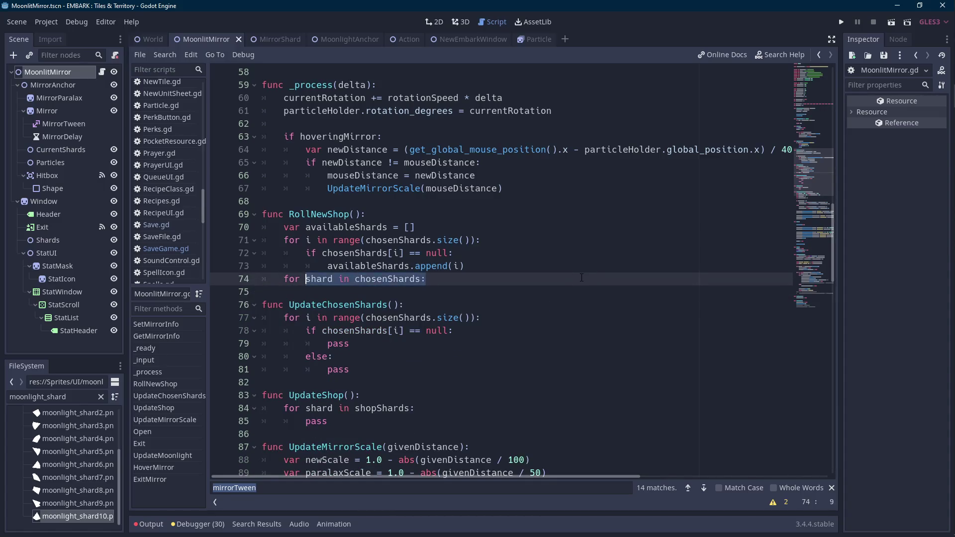
pyautogui.press('BackSpace')
pyautogui.press('Return')
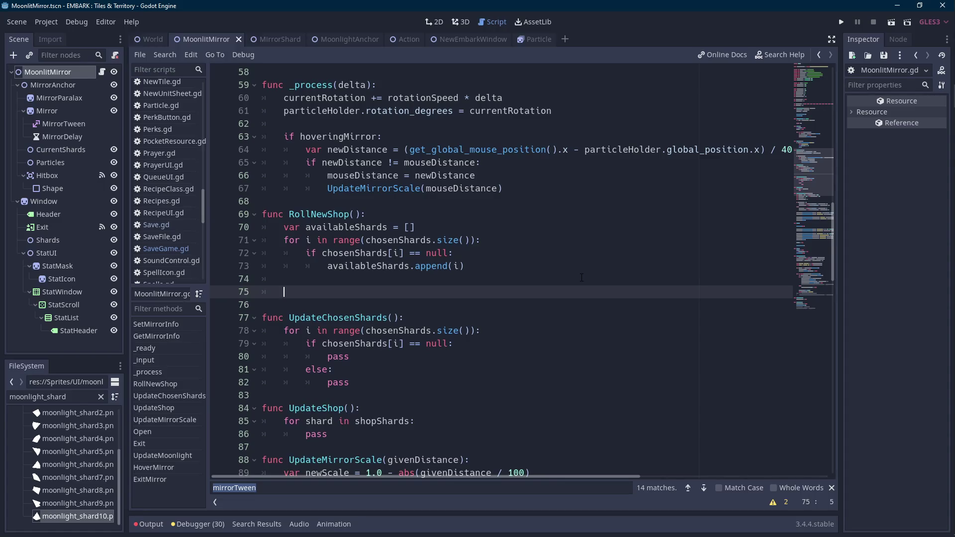
pyautogui.write('random')
pyautogui.hotkey('ctrl', 'BackSpace')
pyautogui.write('var')
pyautogui.write(' IDro')
pyautogui.write('ll = Save.rng.randi')
pyautogui.write('_range()')
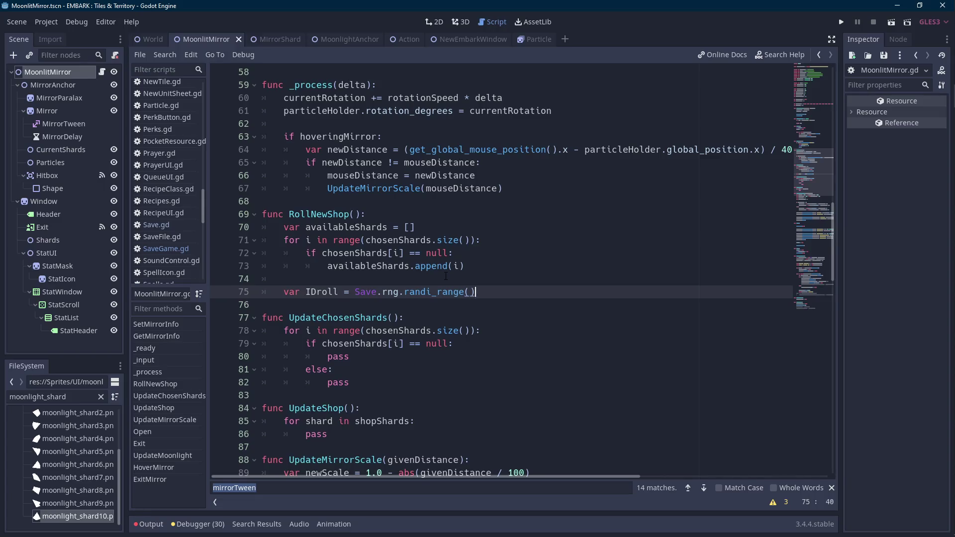
# Fill in the IDroll bounds as randi_range(0, availableShards.size() -1)
pyautogui.click(349, 214)
pyautogui.doubleClick(347, 227)
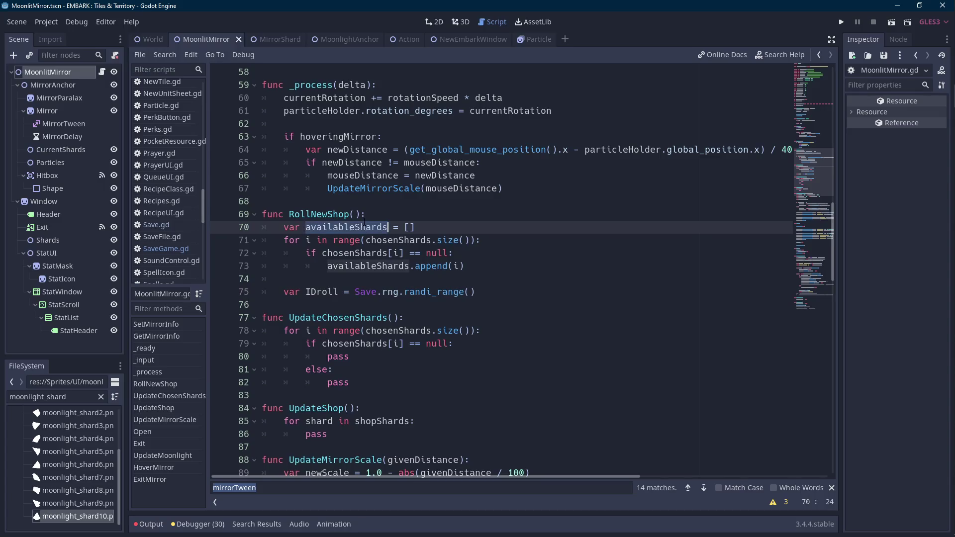
pyautogui.click(469, 292)
pyautogui.write('0, availableShards.size() -1)')
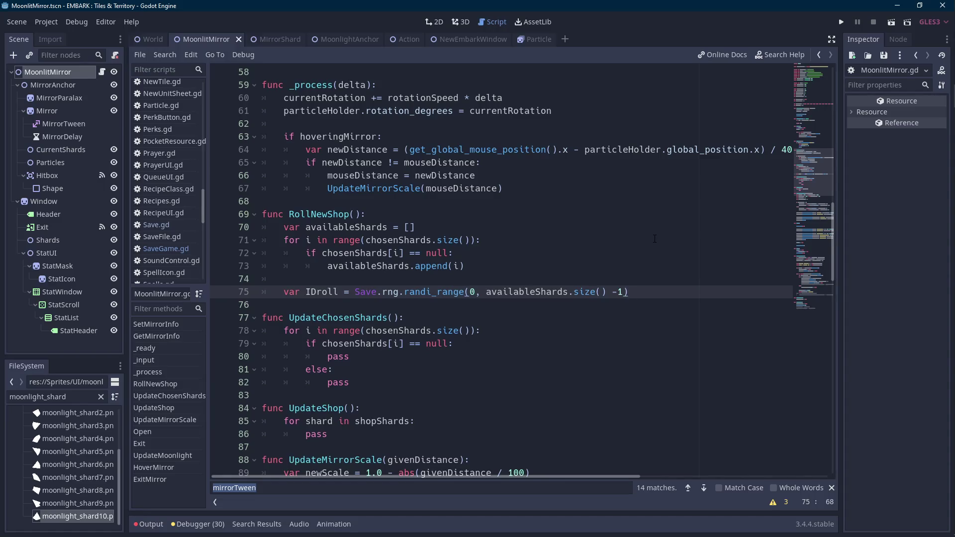
pyautogui.scroll(15, 655, 239)
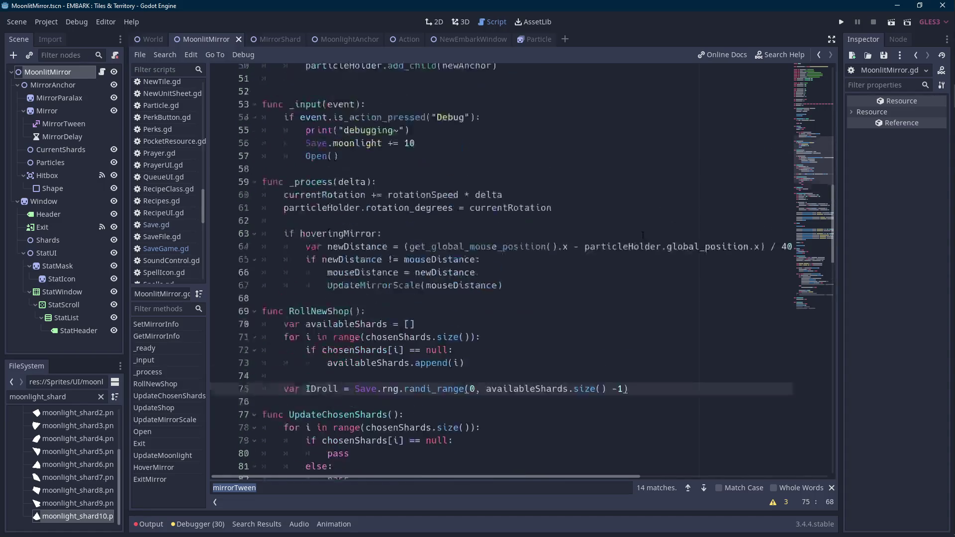
# On new line 28, begin const SHARD_STATS = ["playSpeed", "playerLuck"
pyautogui.scroll(-1, 394, 256)
pyautogui.click(393, 240)
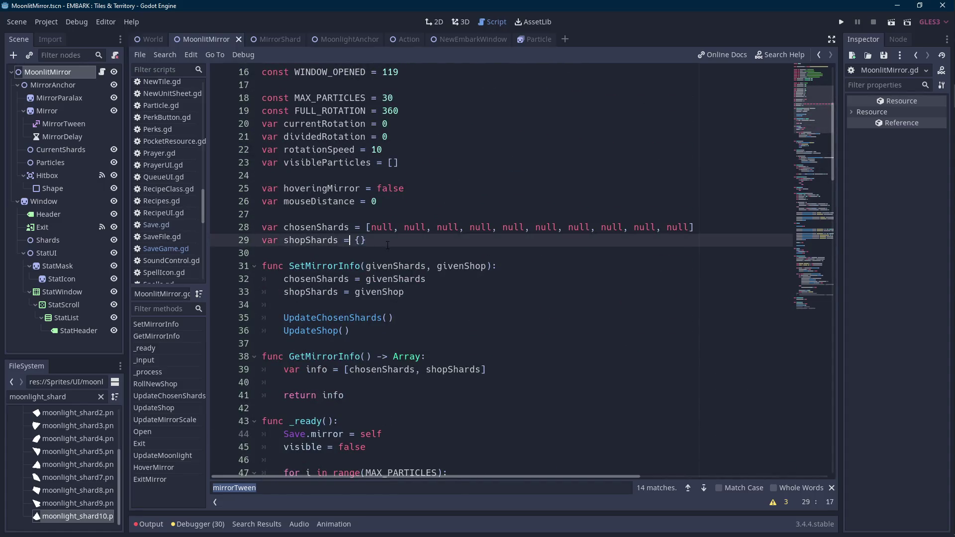
pyautogui.scroll(2, 393, 240)
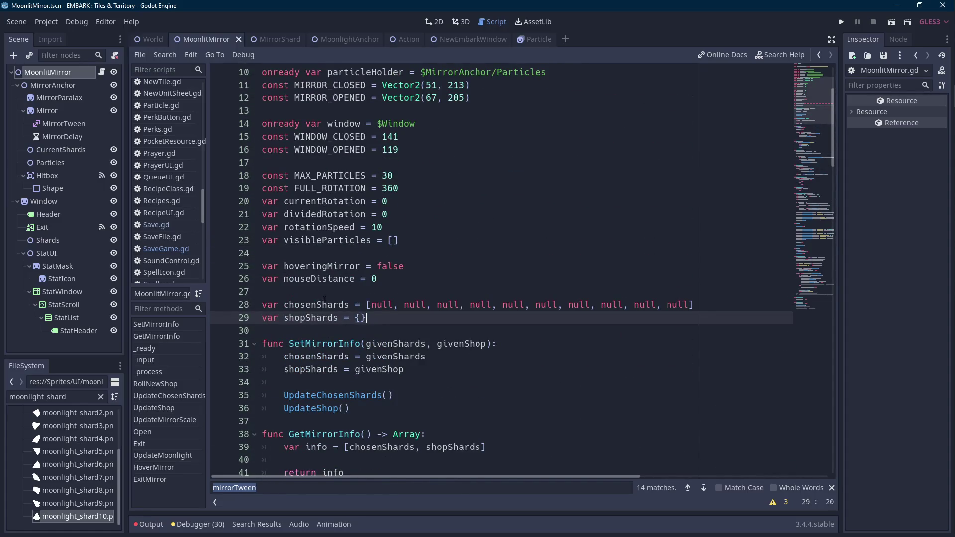
pyautogui.click(376, 287)
pyautogui.press('Return')
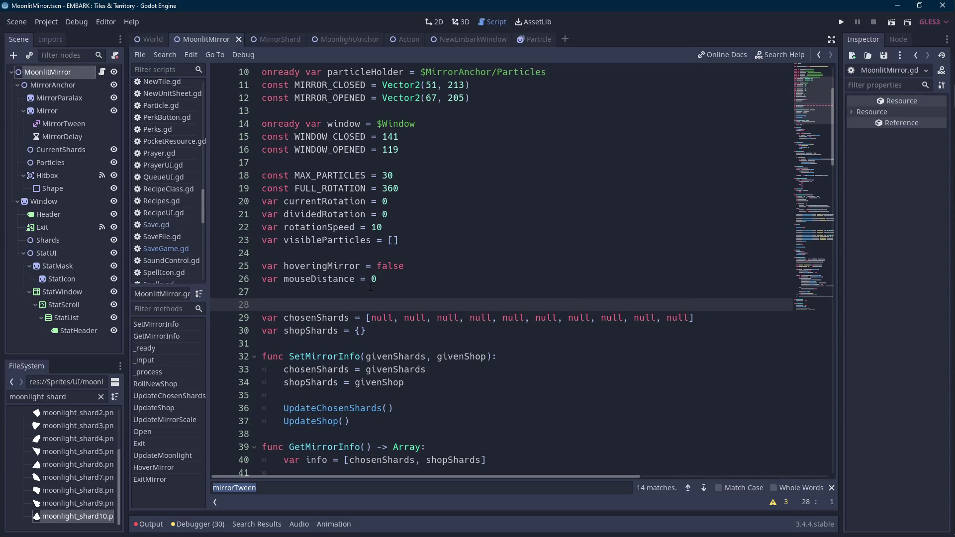
pyautogui.write('const ')
pyautogui.write('SHARD_STATS ')
pyautogui.write('= ["')
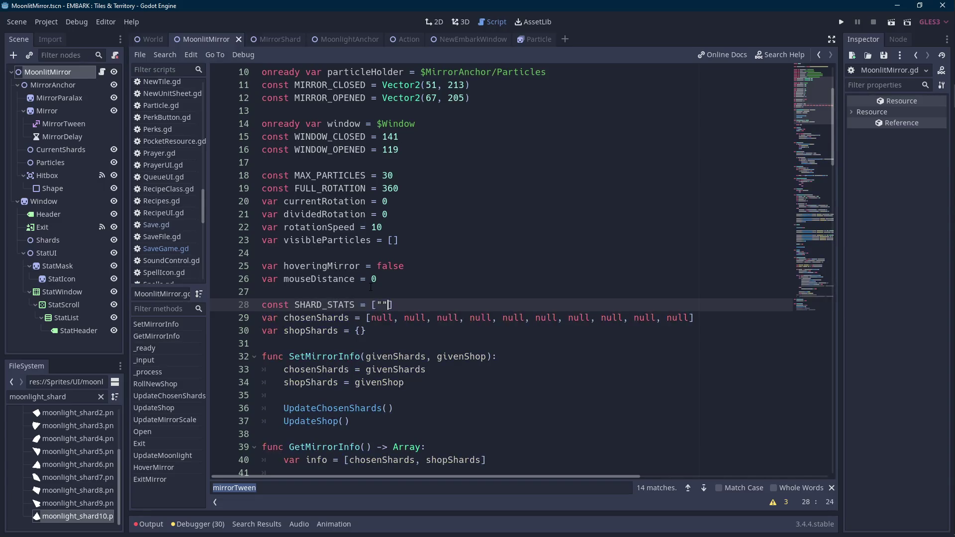
pyautogui.write('playSpeed", "')
pyautogui.write('playerLuck')
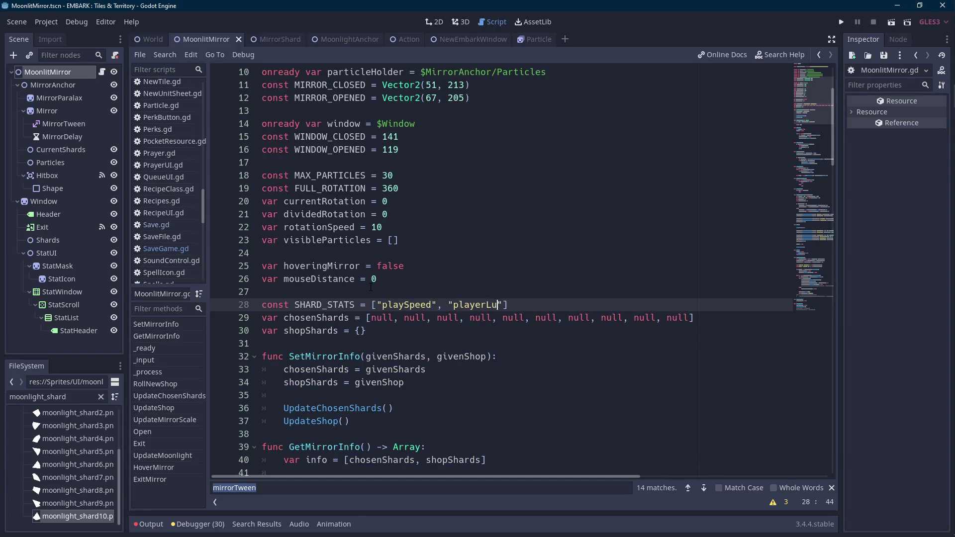
# Add "playerRepeats" and "godHandAmount", copying names from MirrorShard.gd's STAT_COLORS
pyautogui.click(271, 37)
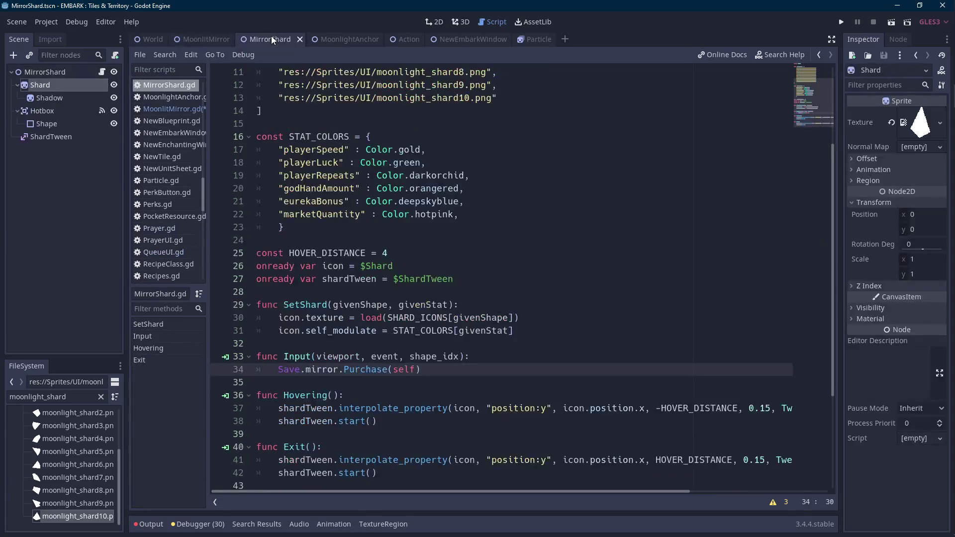
pyautogui.click(356, 175)
pyautogui.click(205, 40)
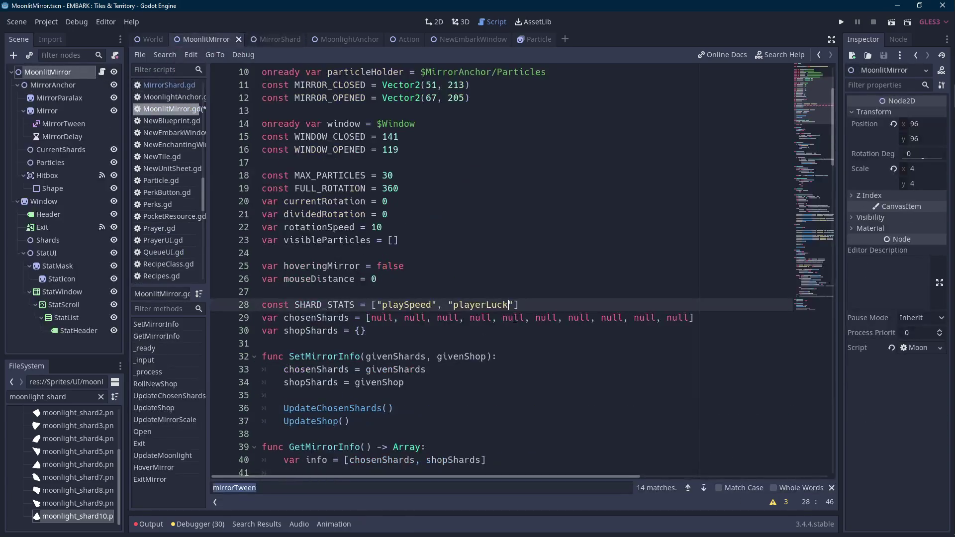
pyautogui.write(', "playerRepeats", "player')
pyautogui.hotkey('ctrl', 'shift', 'Left')
pyautogui.write('godhand')
pyautogui.click(280, 38)
pyautogui.doubleClick(319, 188)
pyautogui.click(201, 39)
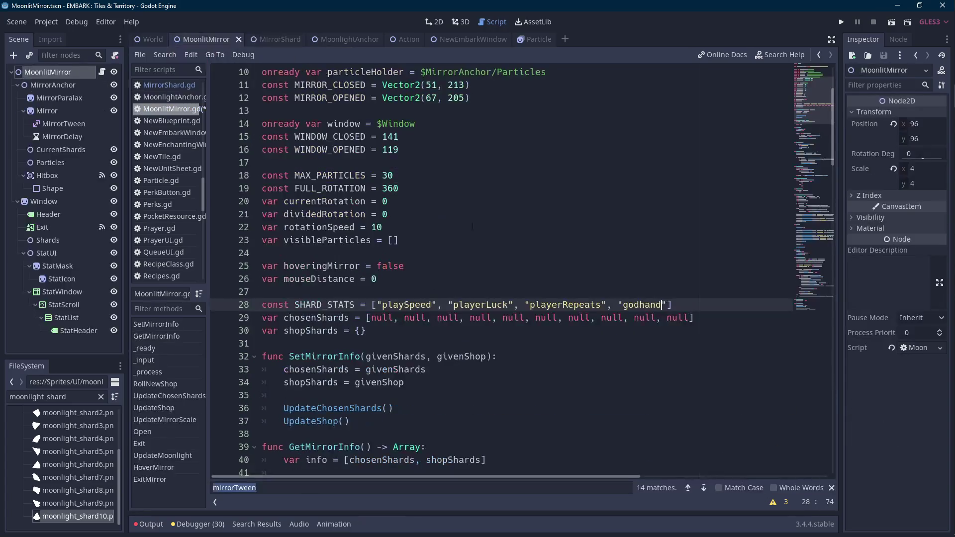
pyautogui.doubleClick(645, 304)
pyautogui.hotkey('ctrl', 'v')
pyautogui.write(', ""')
# Add "eurekaBonus" copied from MirrorShard.gd and finish the list with "marketQuantity"
pyautogui.click(276, 42)
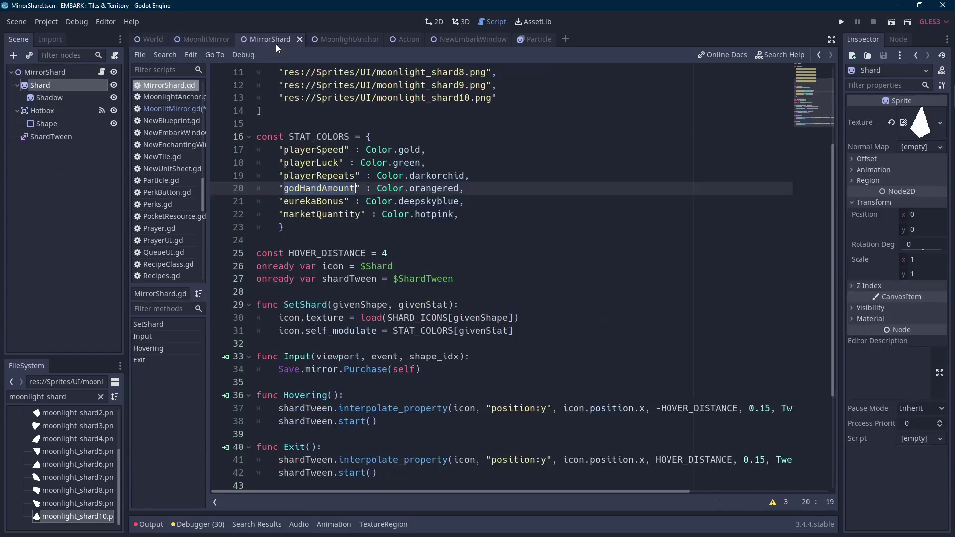
pyautogui.click(298, 214)
pyautogui.doubleClick(318, 202)
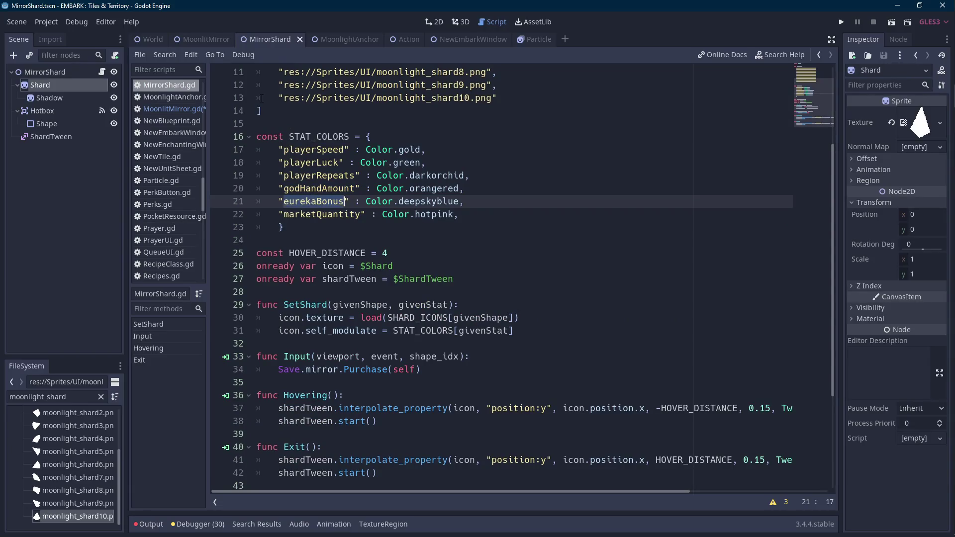
pyautogui.click(215, 40)
pyautogui.hotkey('ctrl', 'v')
pyautogui.press('Right')
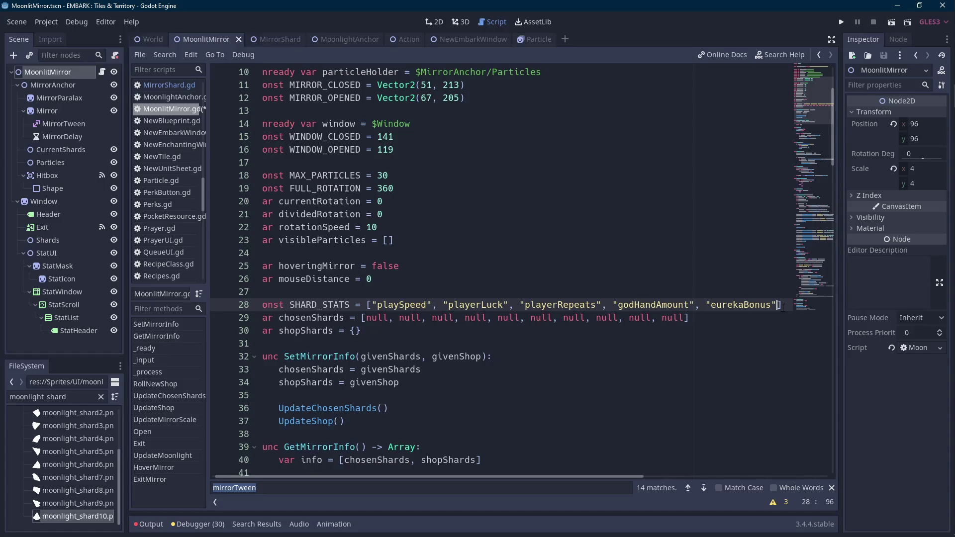
pyautogui.write(', "marketQuantity')
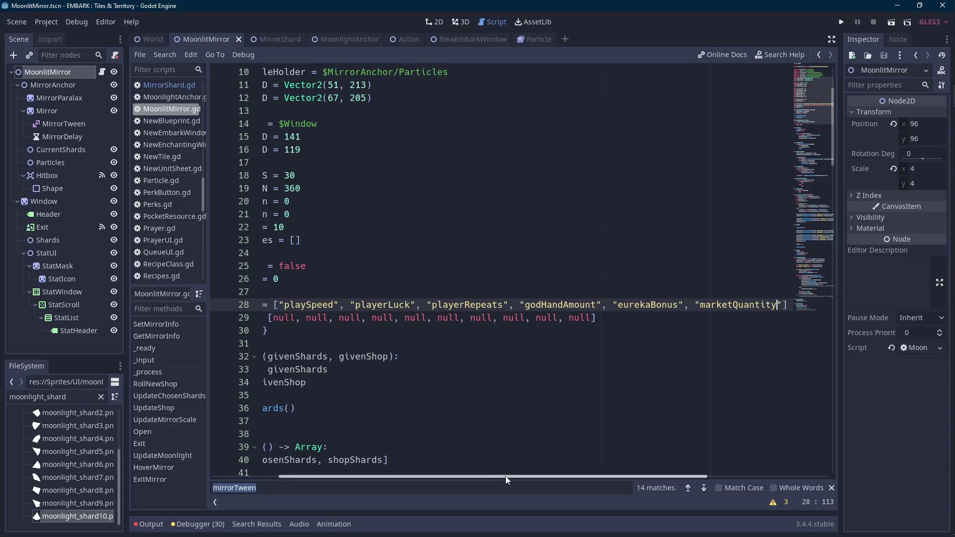
pyautogui.moveTo(507, 480); pyautogui.dragTo(439, 480)
pyautogui.doubleClick(324, 304)
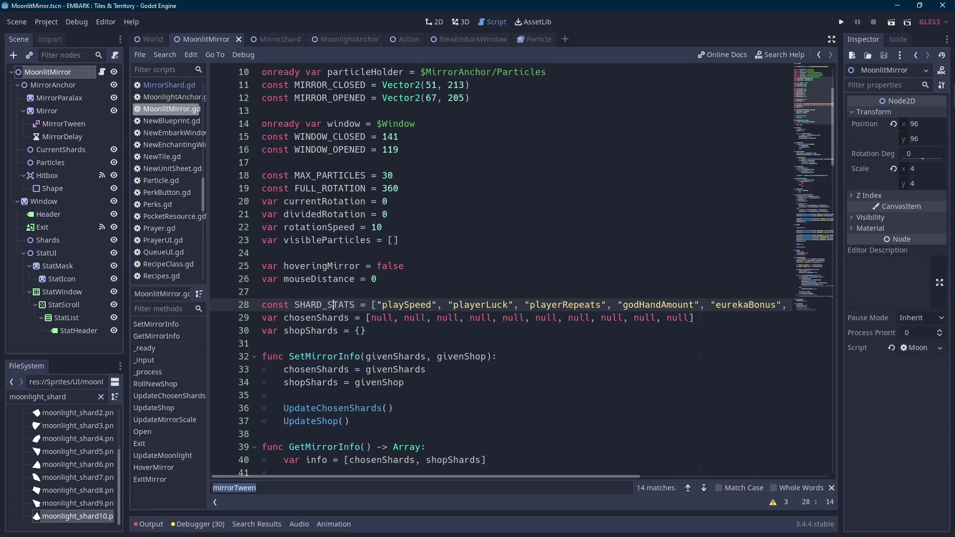
pyautogui.scroll(-10, 423, 369)
pyautogui.scroll(-8, 422, 369)
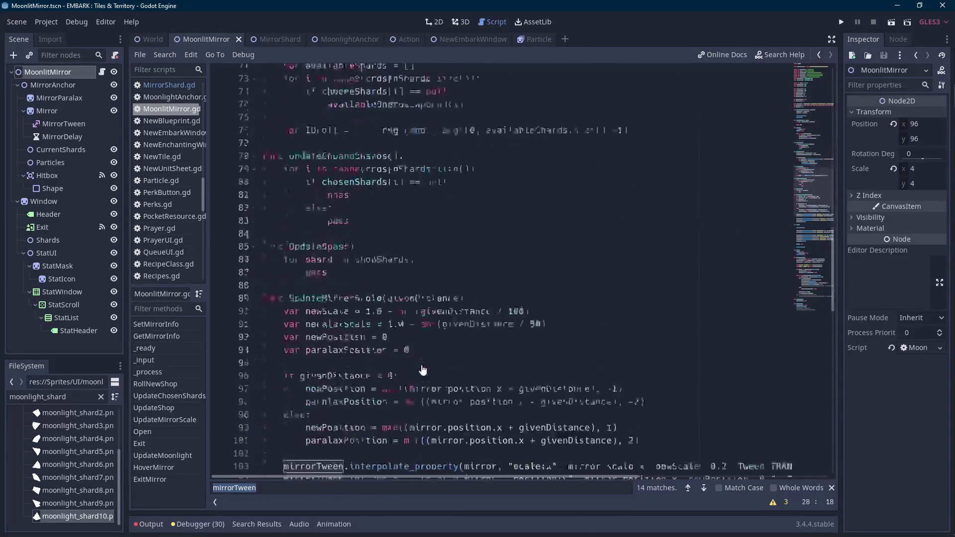
pyautogui.scroll(4, 422, 369)
pyautogui.scroll(2, 423, 369)
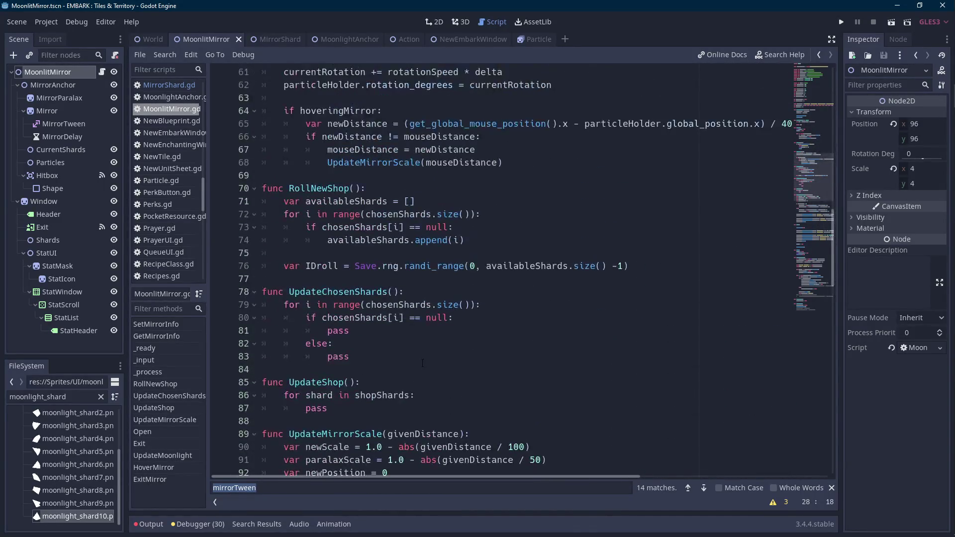
# Below IDroll, add var statRoll = SHARD_STATS[Save.rng.randi_range(0, SHARD_STATS.size() -1)]
pyautogui.click(654, 266)
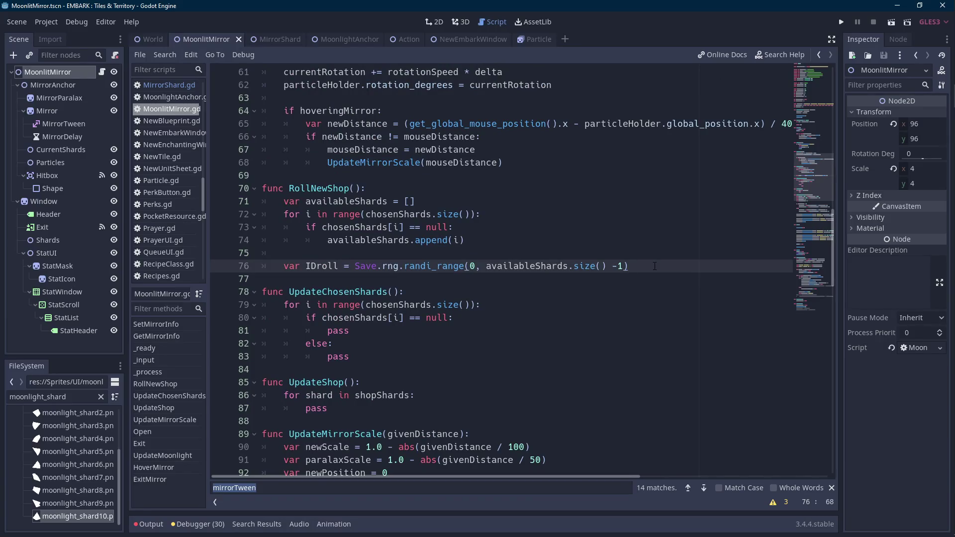
pyautogui.press('Return')
pyautogui.write('var statRoll = ')
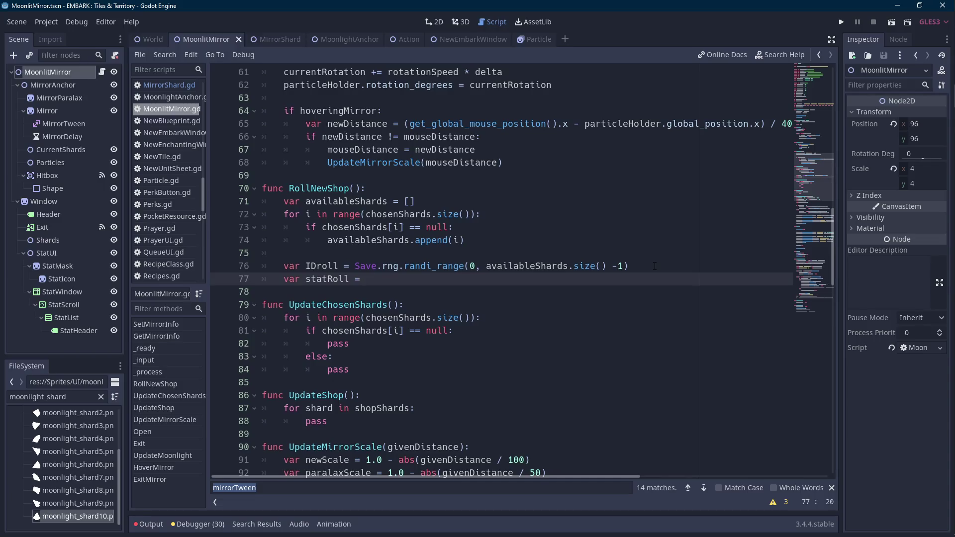
pyautogui.write('SHARD_STATS')
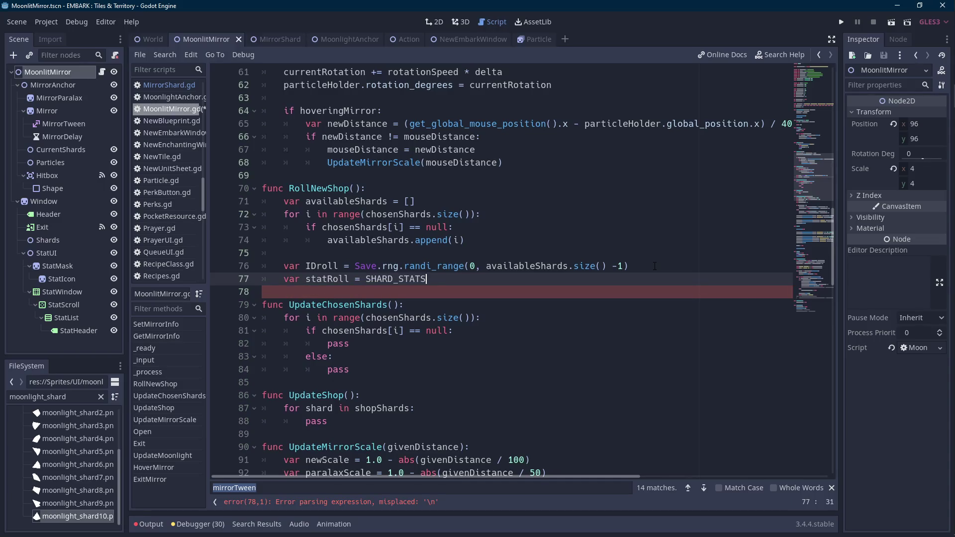
pyautogui.write('[Save.rng.randi_range()')
pyautogui.press('Left')
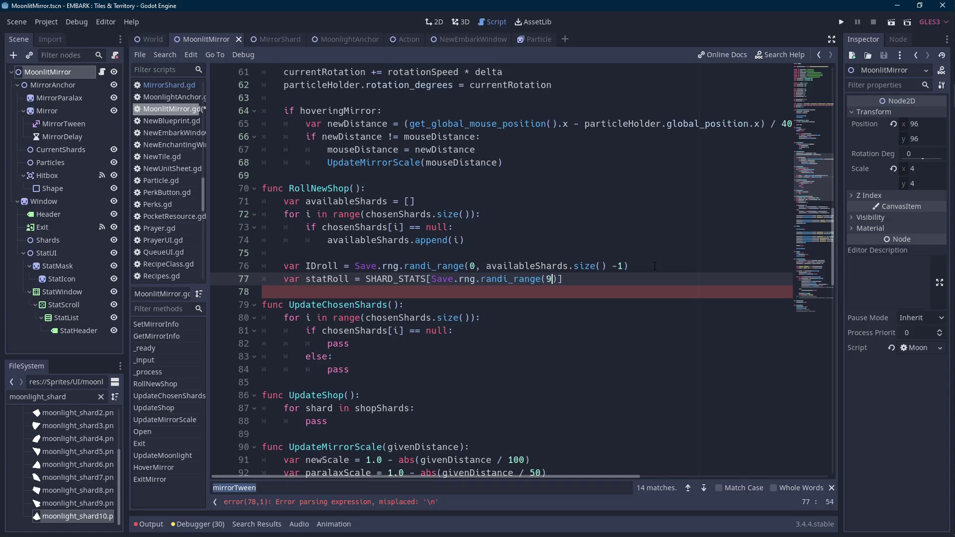
pyautogui.write('0, STAT_SH')
pyautogui.hotkey('ctrl', 'BackSpace')
pyautogui.write('SHARD_')
pyautogui.write('STATS.size()')
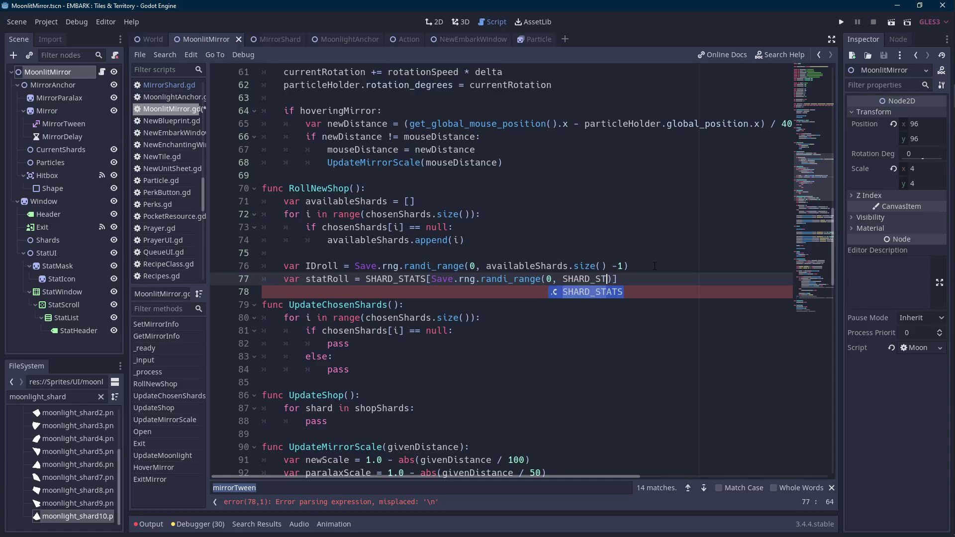
pyautogui.write(' -1')
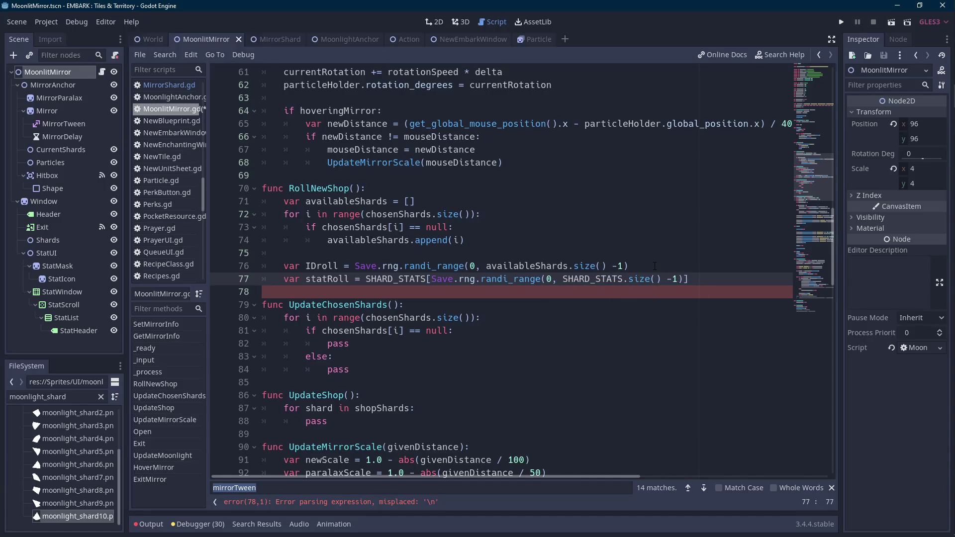
pyautogui.press('Return')
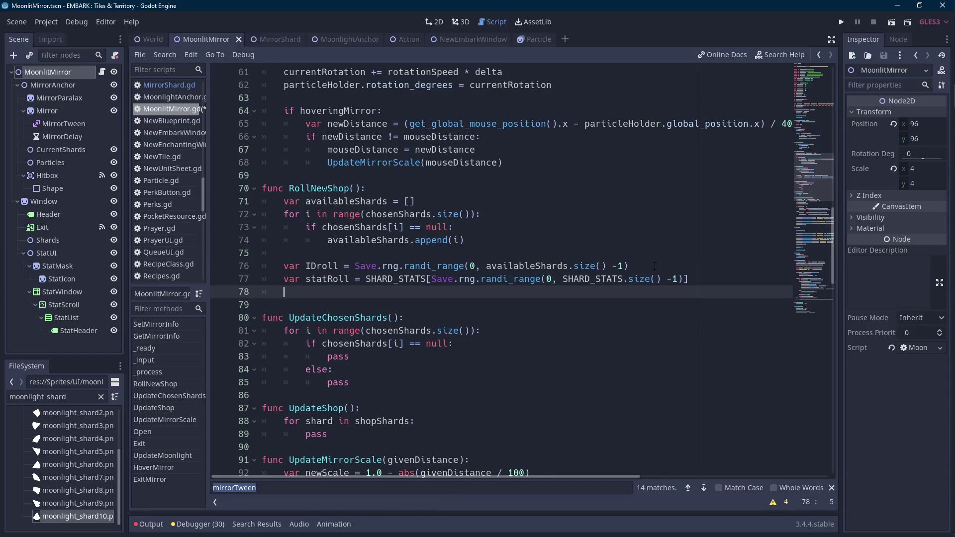
# After a blank line, start a for i in range(3): loop
pyautogui.press('Return')
pyautogui.write('for i in range(3):')
pyautogui.press('Return')
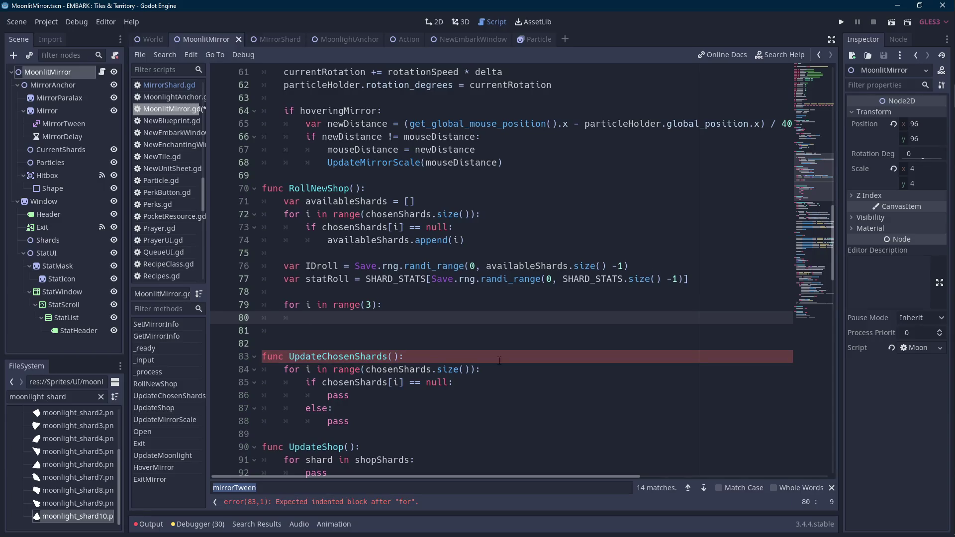
pyautogui.scroll(17, 521, 333)
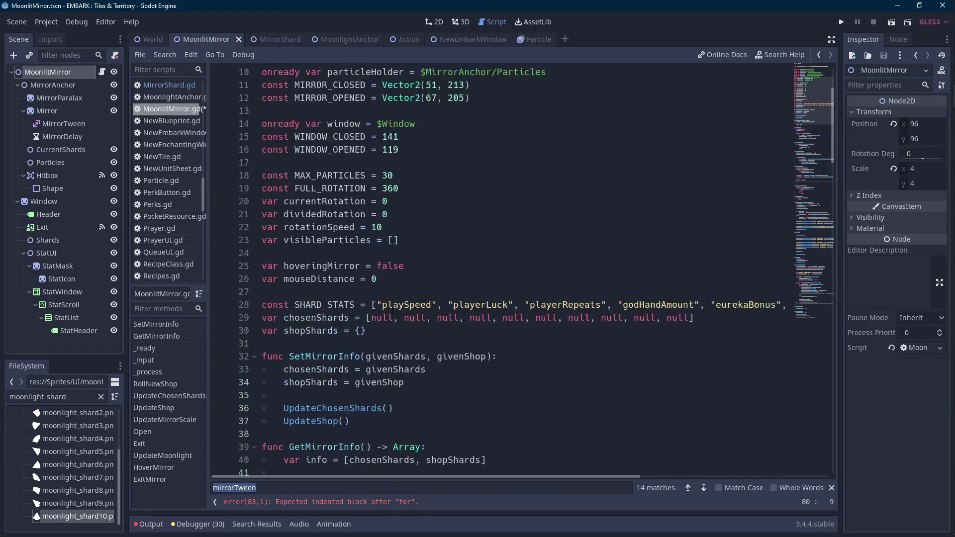
# Add a 'const SHOP_SIZE = 3' constant on line 27 near the top of the script
pyautogui.scroll(1, 393, 310)
pyautogui.click(420, 219)
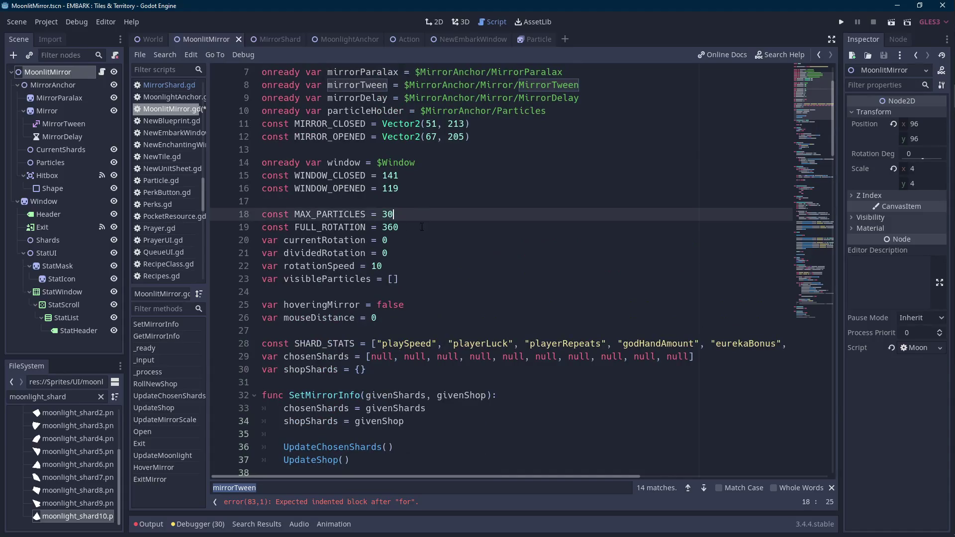
pyautogui.click(383, 330)
pyautogui.press('Return')
pyautogui.write('const SHOP_SIZE = 3')
pyautogui.press('Left')
pyautogui.press('Left')
pyautogui.press('Left')
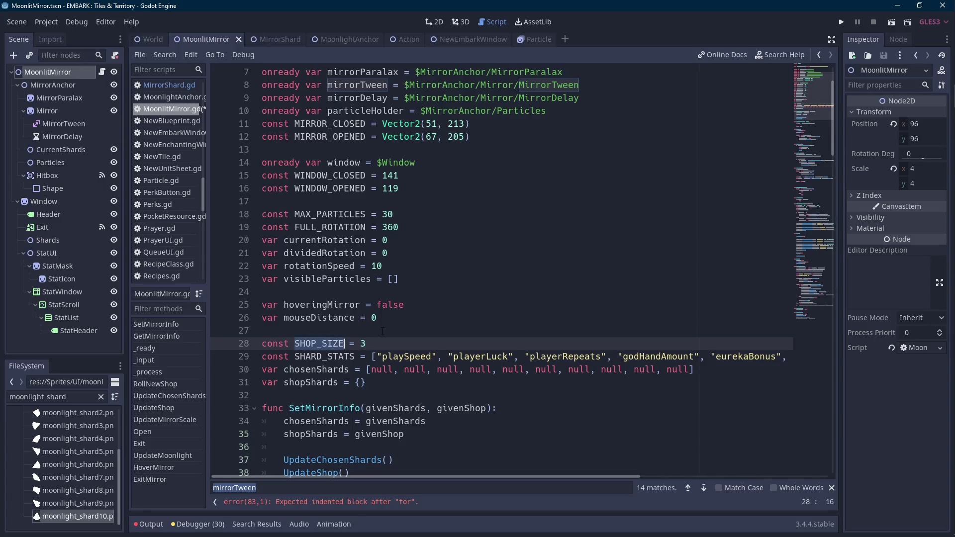
# Replace the loop's hardcoded count 3 with SHOP_SIZE so it uses range(SHOP_SIZE)
pyautogui.click(382, 503)
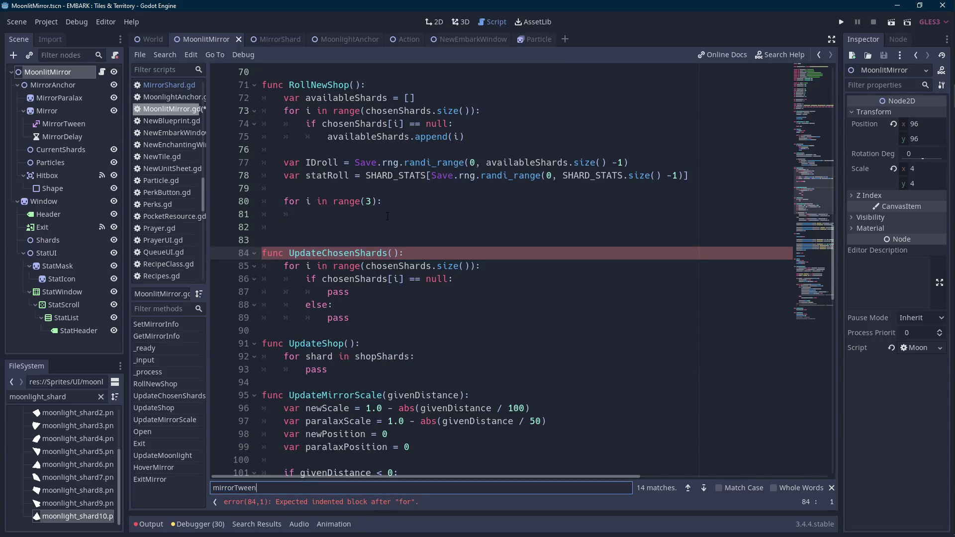
pyautogui.doubleClick(371, 202)
pyautogui.write('SHOP_SIZE)')
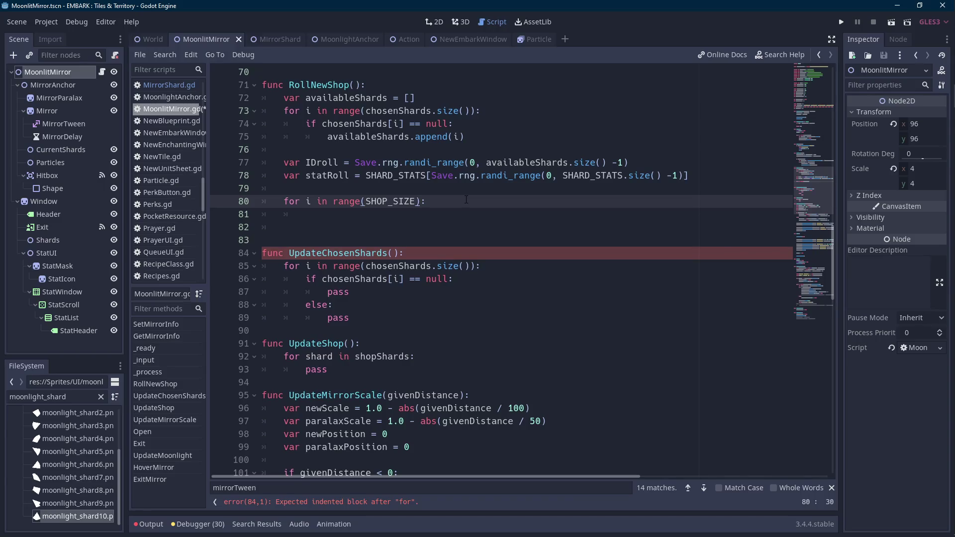
pyautogui.press('End')
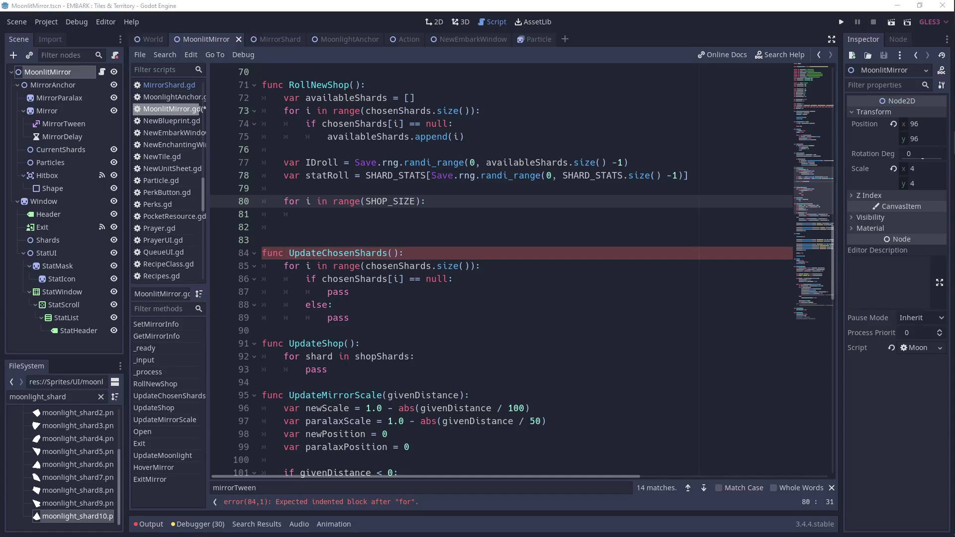
# Begin 'var newShard =' in the loop body and open a new line below line 3
pyautogui.click(566, 235)
pyautogui.click(460, 214)
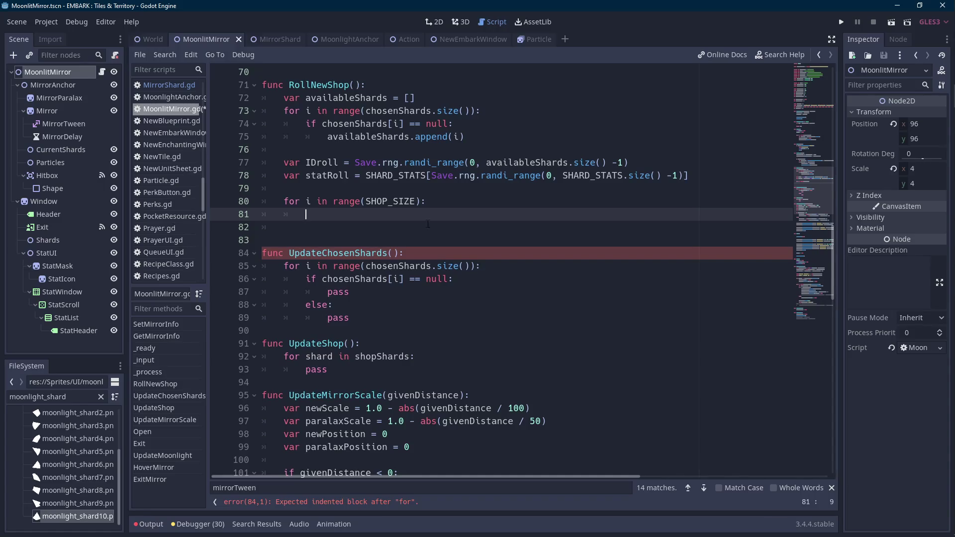
pyautogui.scroll(1, 442, 240)
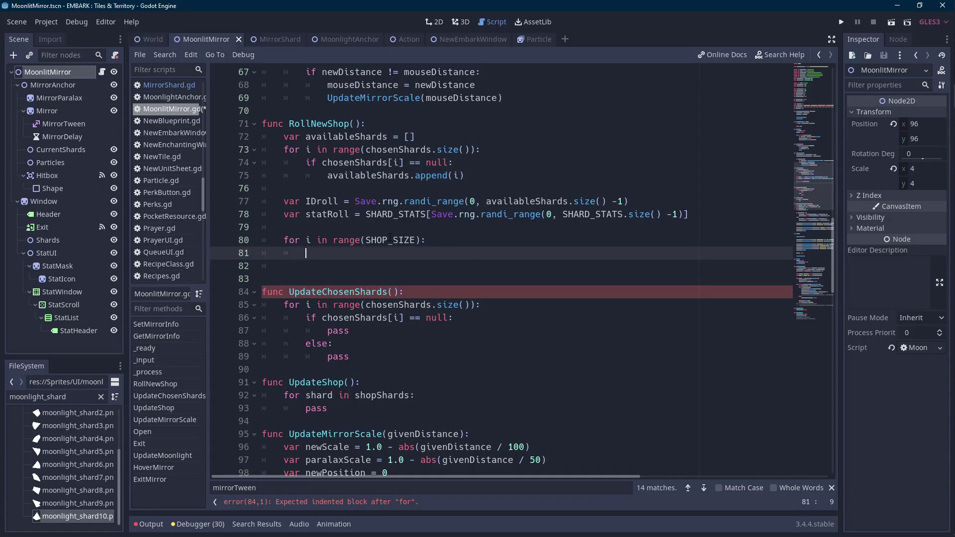
pyautogui.write('var newShard =')
pyautogui.scroll(15, 536, 179)
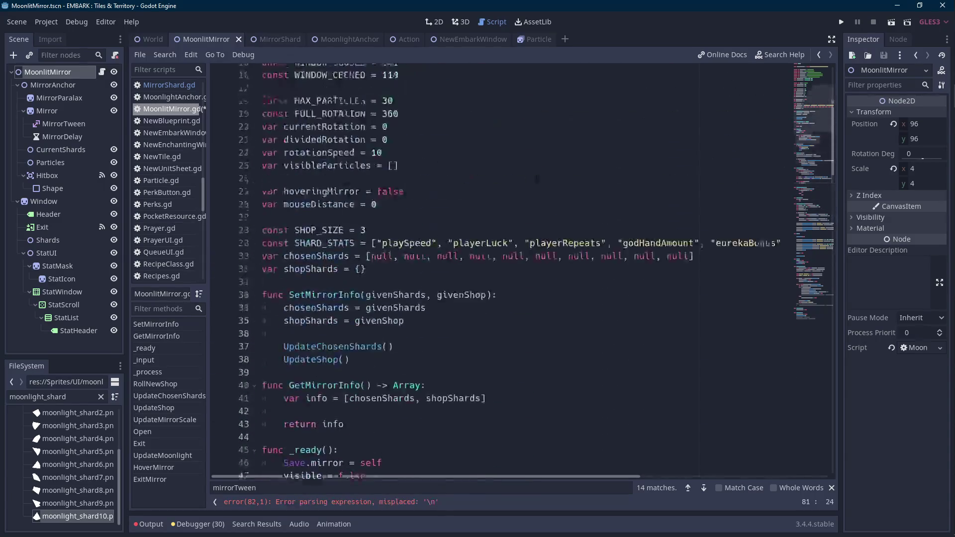
pyautogui.click(688, 97)
pyautogui.press('Return')
# Write line 4 as 'const SHOP_SHARD = preload()', correcting the misnamed STAT_SHARD
pyautogui.write('const STAT_SHARD = p')
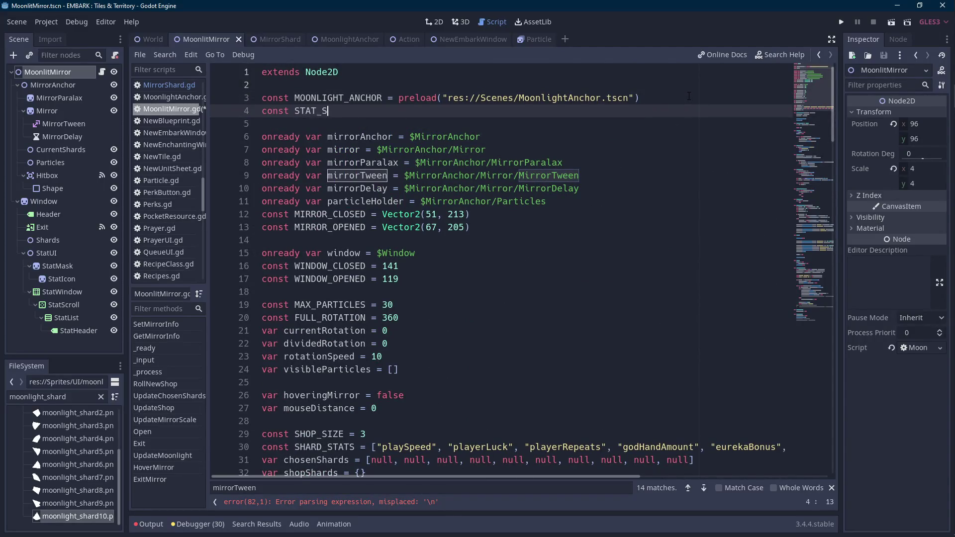
pyautogui.hotkey('ctrl', 'shift', 'Left')
pyautogui.hotkey('ctrl', 'shift', 'Left')
pyautogui.hotkey('ctrl', 'shift', 'Left')
pyautogui.write('SHOP_SHARD = preload()')
# Filter the FileSystem dock to 'mirror' and bring up MirrorShard.tscn's actions
pyautogui.scroll(3, 75, 457)
pyautogui.doubleClick(80, 398)
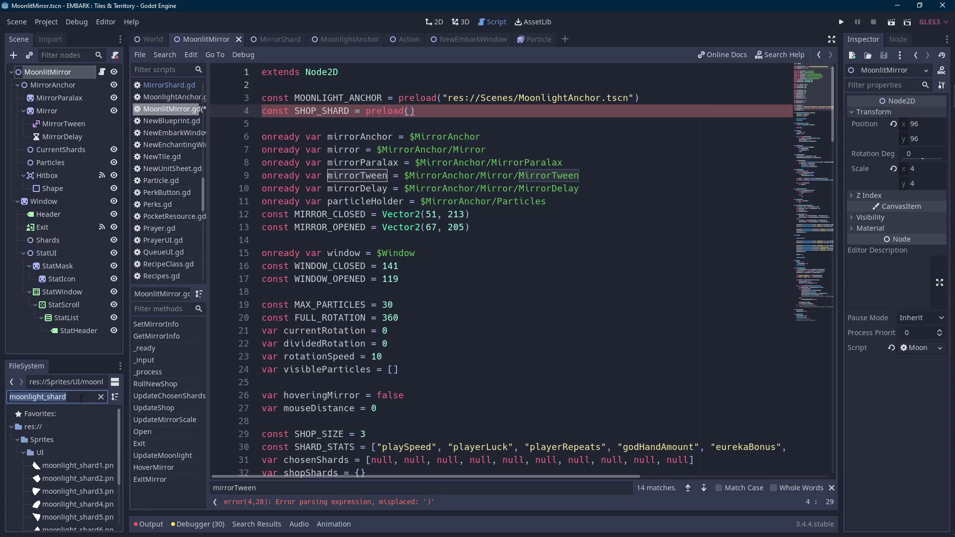
pyautogui.write('mirror')
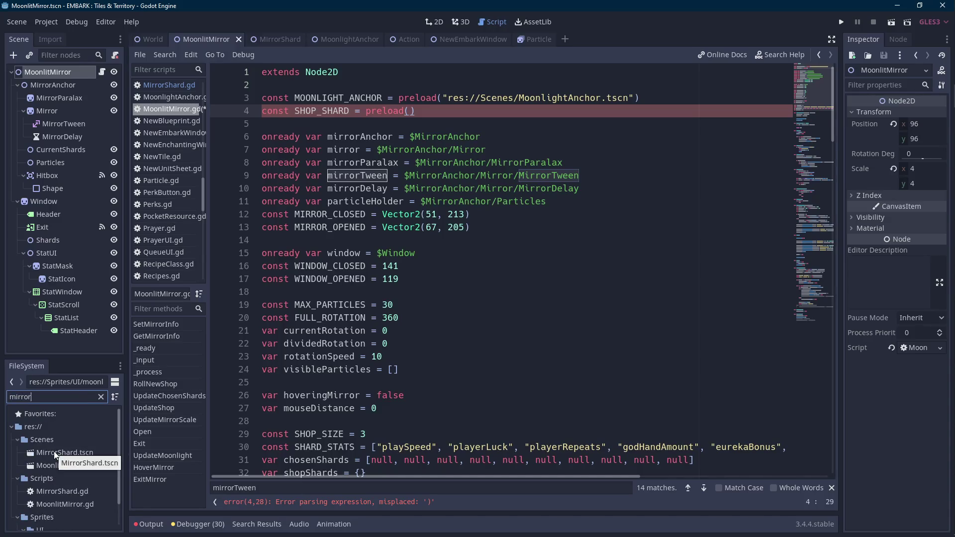
pyautogui.rightClick(54, 452)
# Rename MirrorShard.tscn to ShopShard.tscn and bring up that scene
pyautogui.click(87, 413)
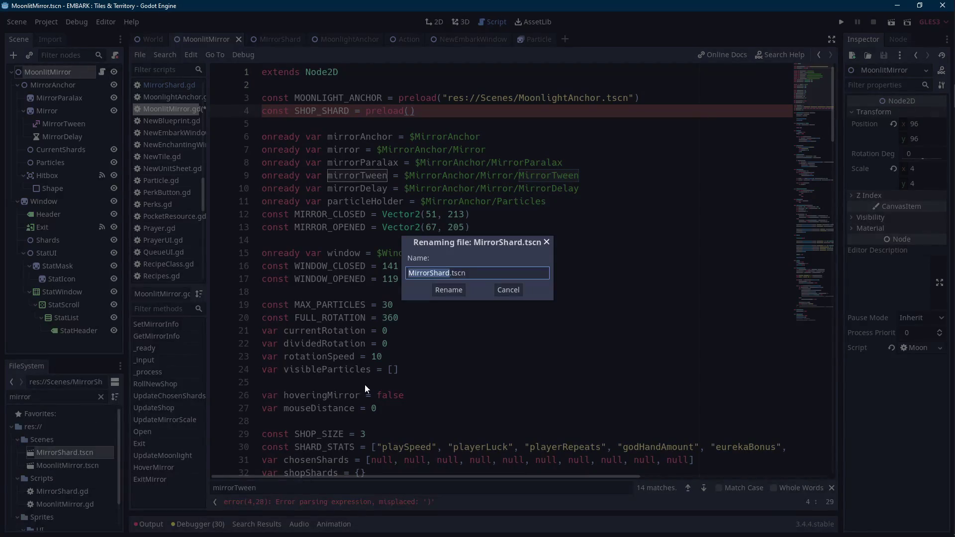
pyautogui.write('Shop')
pyautogui.write('Shard')
pyautogui.click(452, 293)
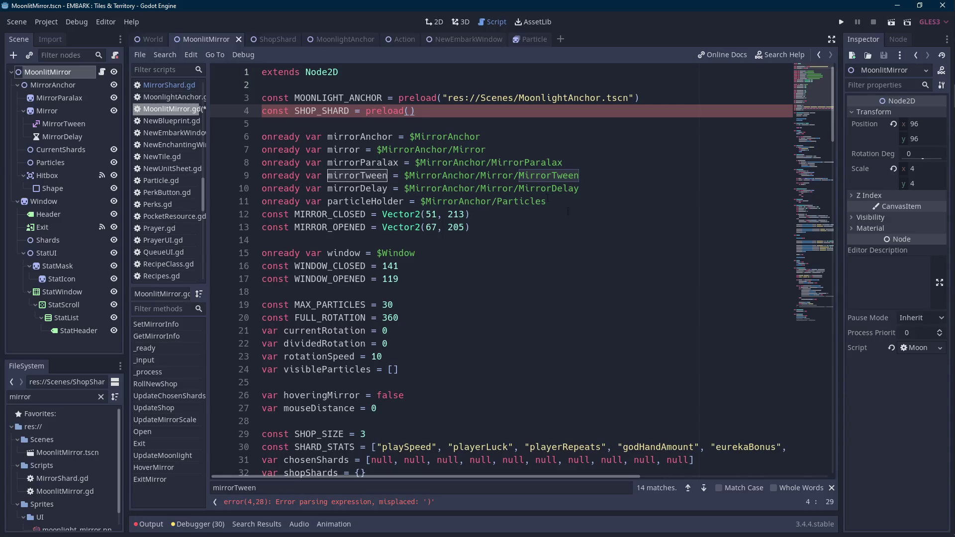
pyautogui.click(276, 40)
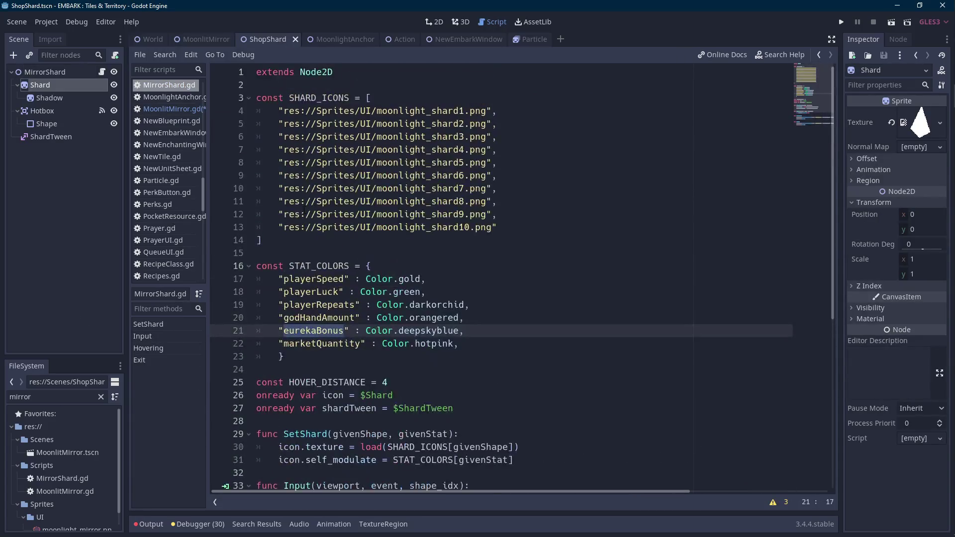
# Rename the scene's root node from MirrorShard to ShopShard
pyautogui.doubleClick(72, 70)
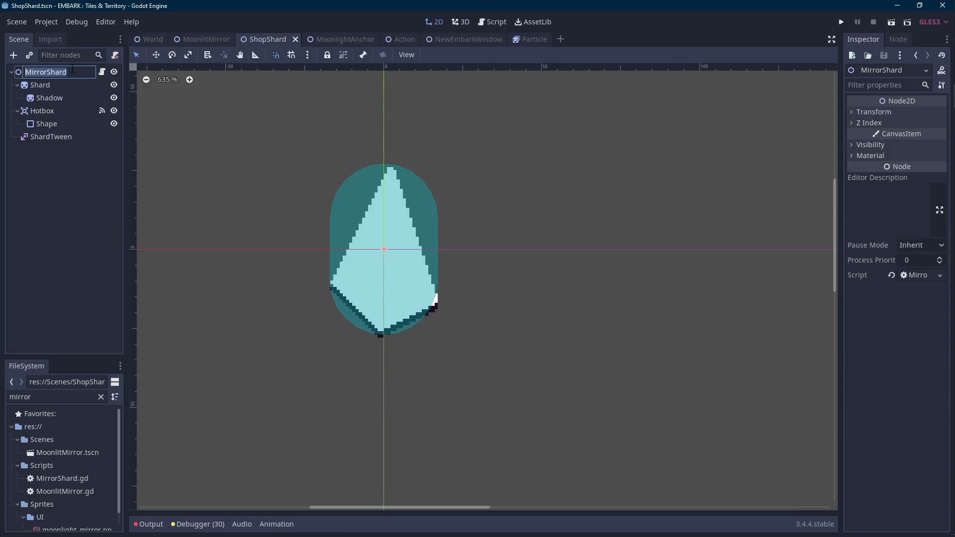
pyautogui.write('ShopShard')
pyautogui.press('Return')
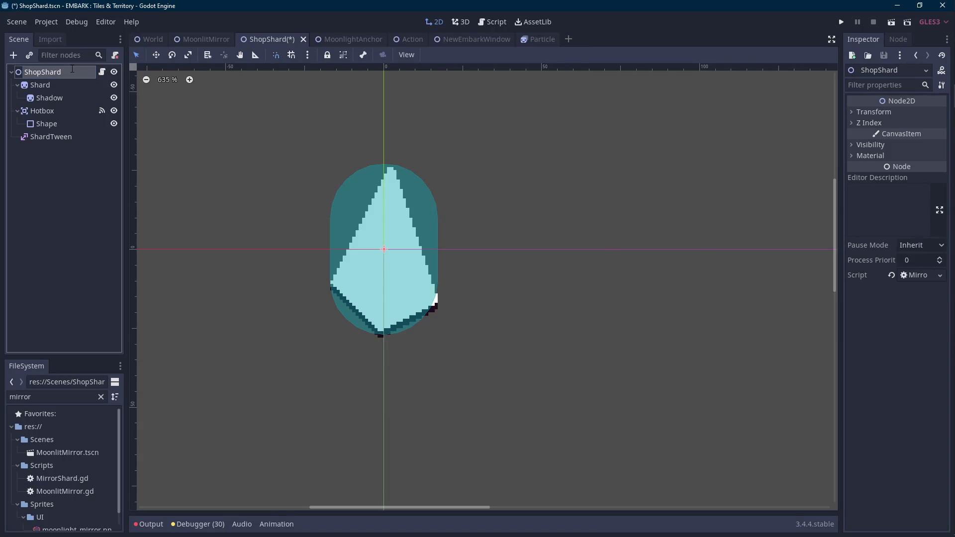
# Return to MoonlitMirror.gd with the caret inside SHOP_SHARD's empty preload() parentheses
pyautogui.click(189, 38)
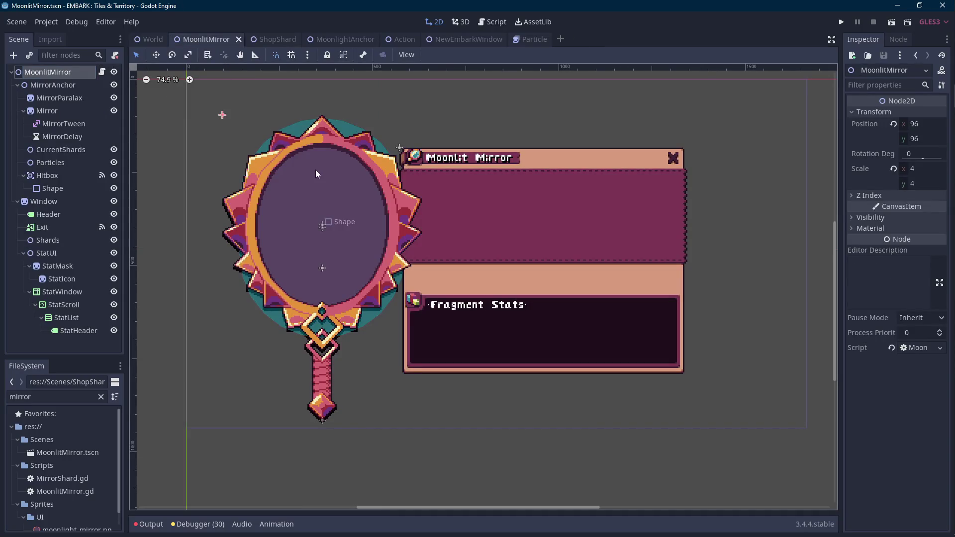
pyautogui.click(101, 72)
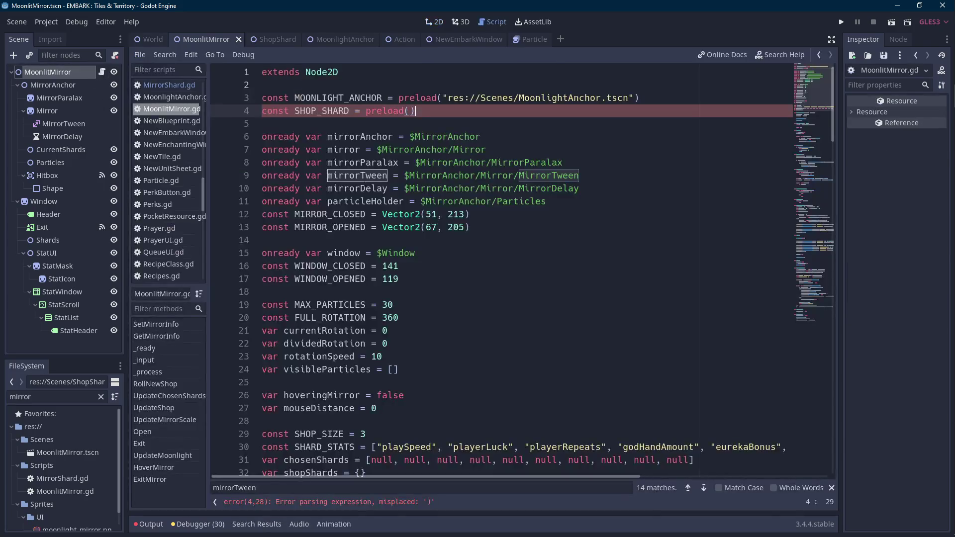
pyautogui.click(409, 110)
pyautogui.moveTo(52, 481)
pyautogui.mouseDown()
pyautogui.moveTo(427, 205)
pyautogui.moveTo(410, 122)
pyautogui.moveTo(36, 492)
pyautogui.moveTo(50, 474)
pyautogui.mouseUp()
# Rename the MirrorShard.gd script file to ShopShard.gd
pyautogui.rightClick(53, 474)
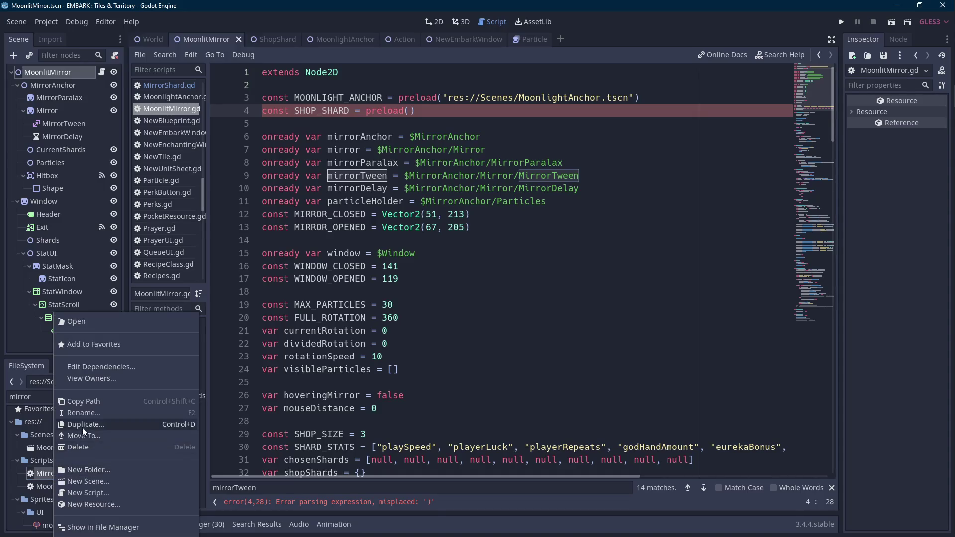
pyautogui.click(88, 413)
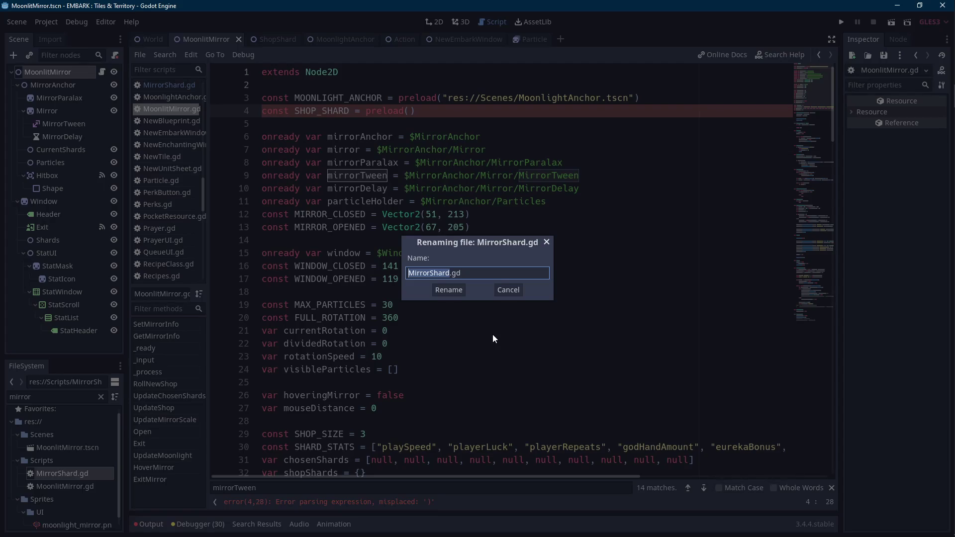
pyautogui.write('ShopShard')
pyautogui.click(448, 290)
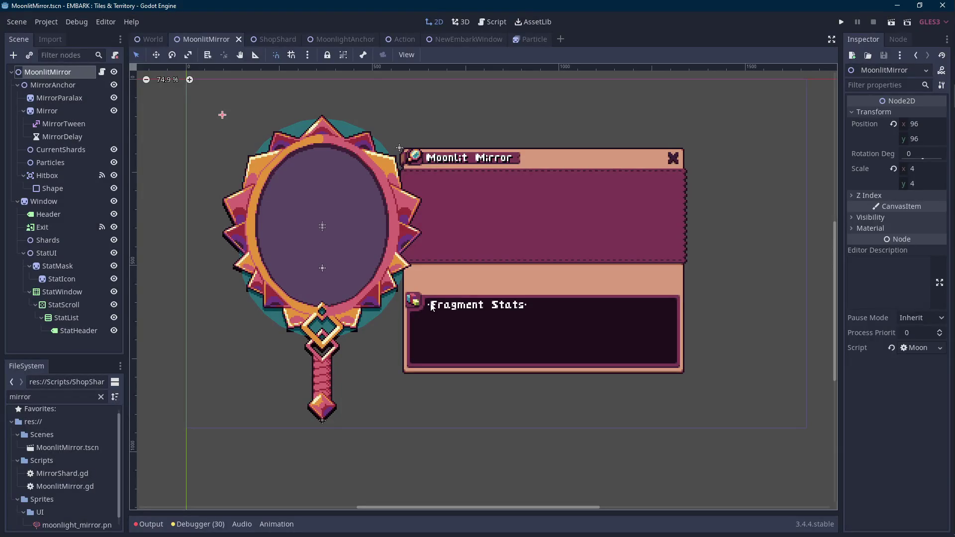
# Refilter the FileSystem dock, trying 'shopsh' and 'mirror' before settling on 'shopshard'
pyautogui.scroll(2, 431, 306)
pyautogui.doubleClick(74, 398)
pyautogui.write('sh')
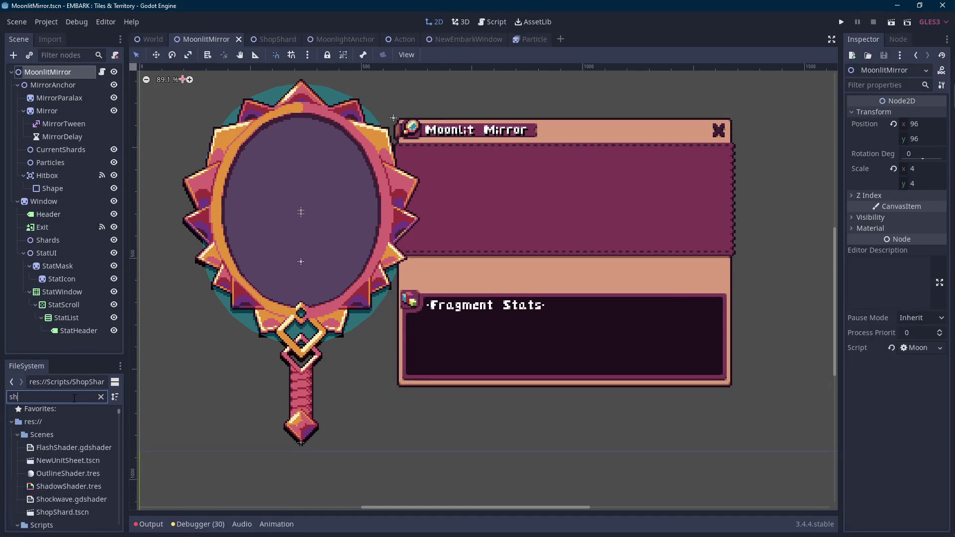
pyautogui.write('opsh')
pyautogui.doubleClick(74, 398)
pyautogui.write('mirror')
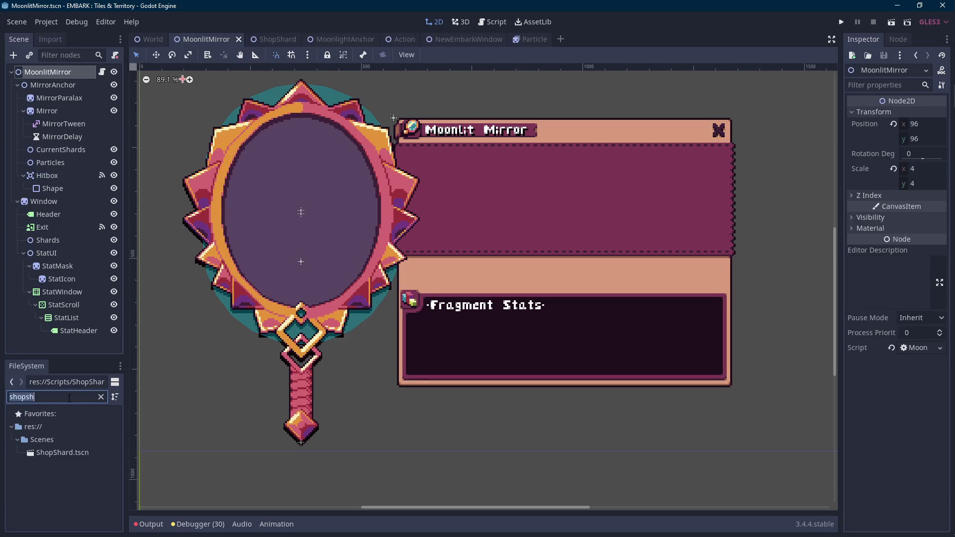
pyautogui.doubleClick(65, 396)
pyautogui.write('shopshard')
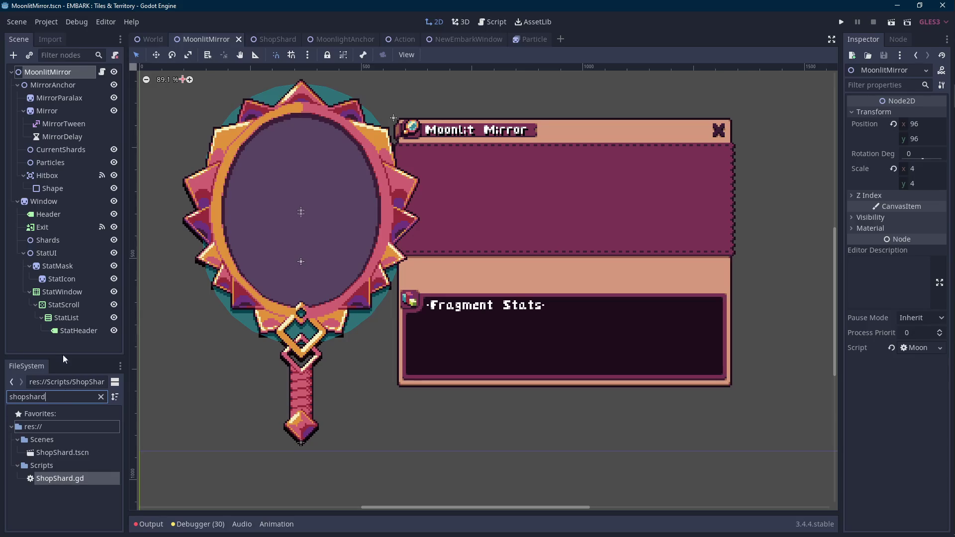
# Check the ShopShard scene's script, then go back to the MoonlitMirror scene
pyautogui.click(268, 39)
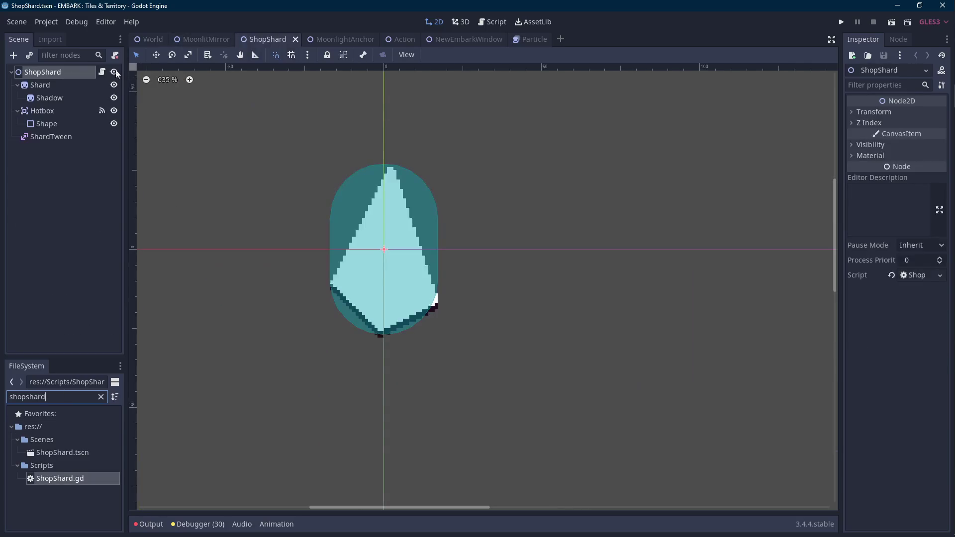
pyautogui.click(102, 72)
pyautogui.scroll(-3, 163, 198)
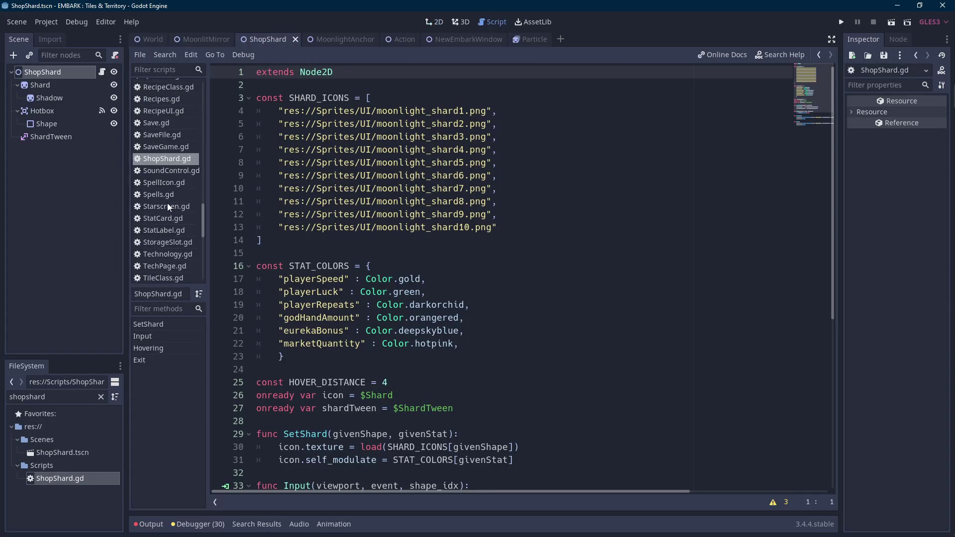
pyautogui.click(208, 38)
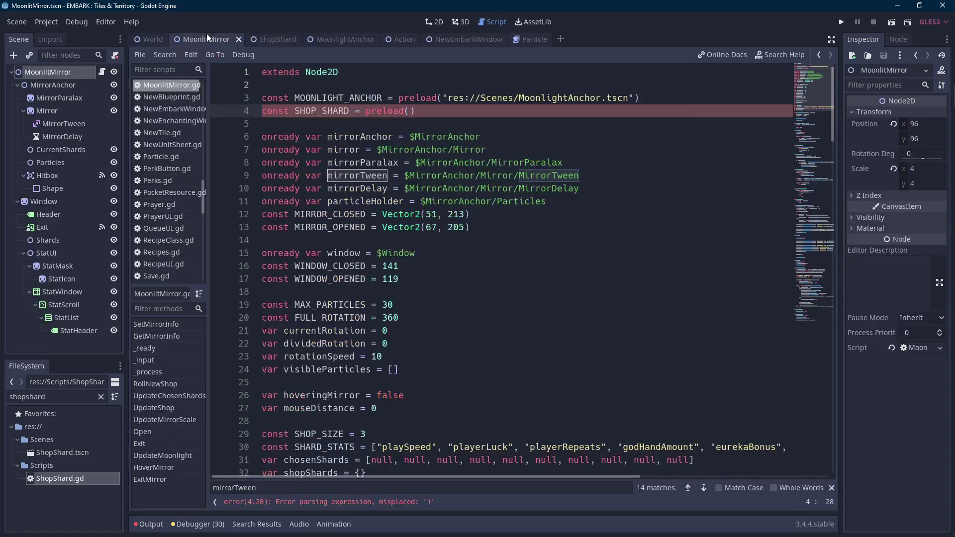
# Preload ShopShard.tscn into SHOP_SHARD and write 'var newShard = SHOP_SHARD.instance()'
pyautogui.moveTo(58, 452)
pyautogui.mouseDown()
pyautogui.moveTo(174, 389)
pyautogui.moveTo(422, 116)
pyautogui.moveTo(410, 113)
pyautogui.mouseUp()
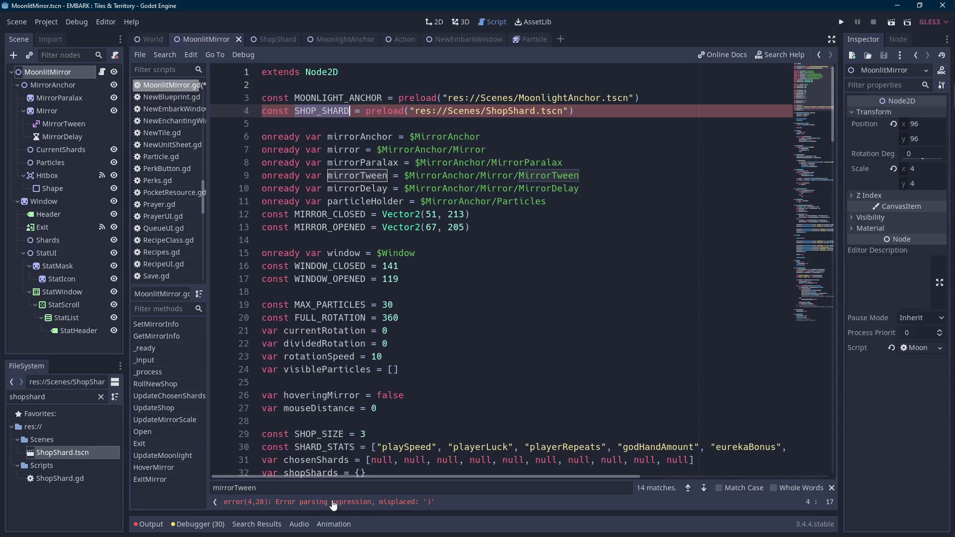
pyautogui.hotkey('ctrl', 'c')
pyautogui.scroll(-20, 497, 240)
pyautogui.click(498, 240)
pyautogui.hotkey('ctrl', 'v')
pyautogui.write('inst')
pyautogui.press('Return')
# Add 'newShard.SetShard(IDroll, statRoll)' on the line after the instance call
pyautogui.press('Return')
pyautogui.write('newsh')
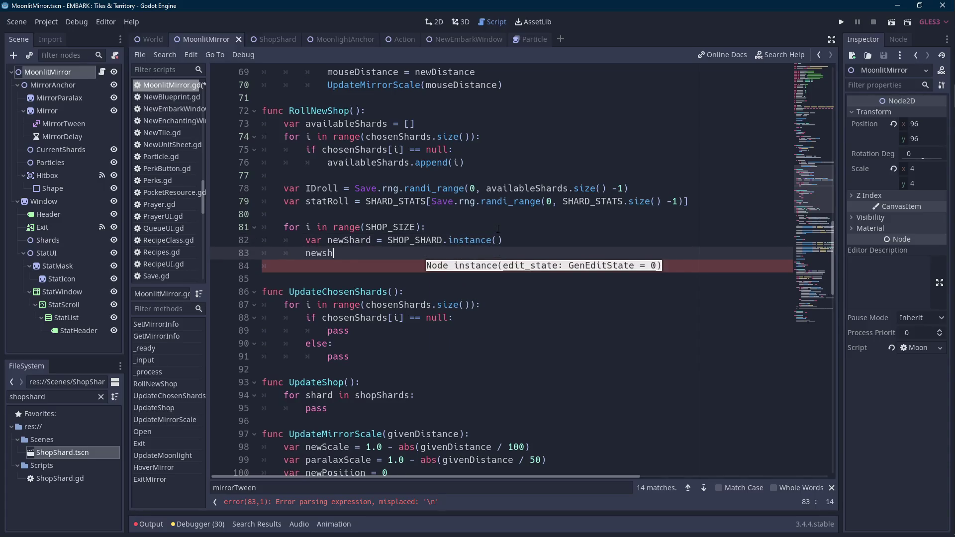
pyautogui.write('a')
pyautogui.press('Return')
pyautogui.write('.Set')
pyautogui.press('Return')
pyautogui.write(')')
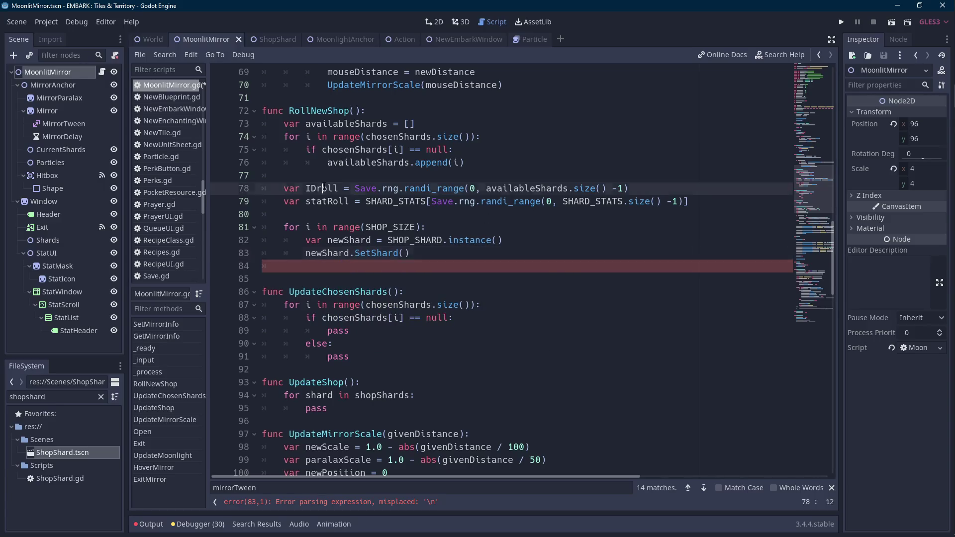
pyautogui.doubleClick(325, 188)
pyautogui.hotkey('ctrl', 'c')
pyautogui.click(405, 253)
pyautogui.hotkey('ctrl', 'v')
pyautogui.write(', statRoll')
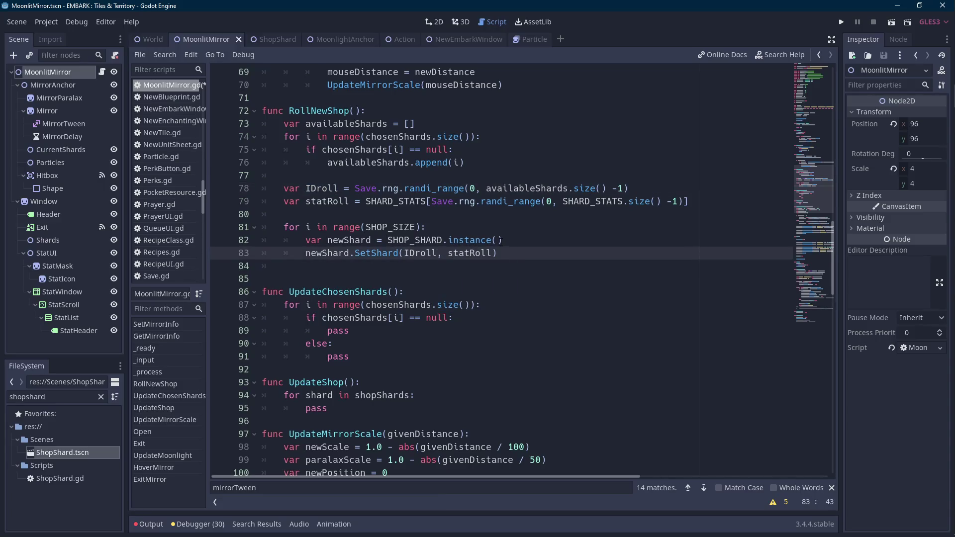
pyautogui.write(')')
pyautogui.press('Return')
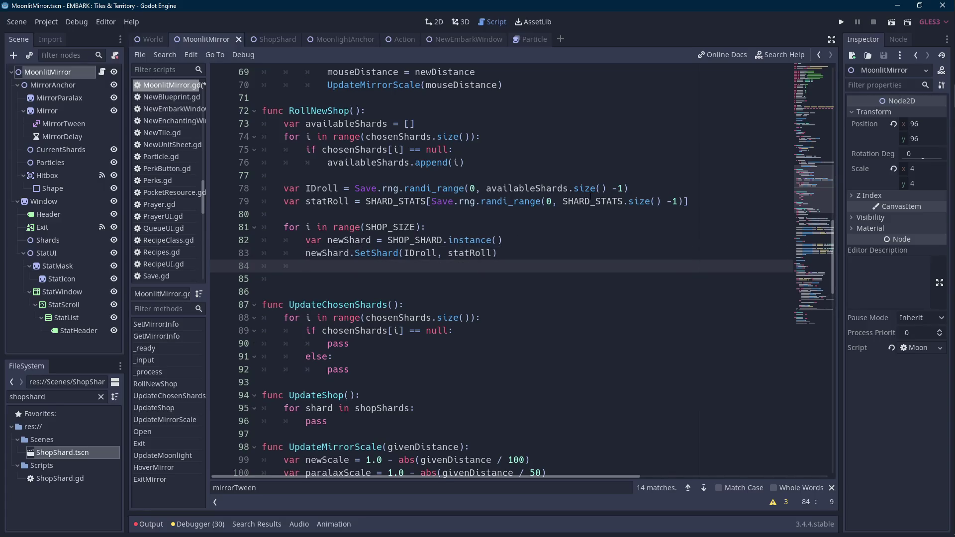
# Insert an empty line above the chosenShards line
pyautogui.scroll(19, 415, 283)
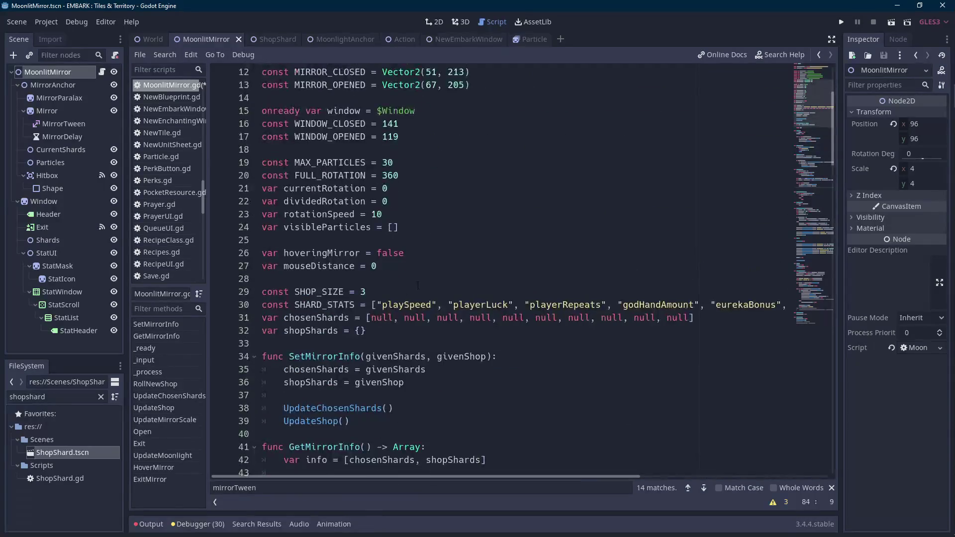
pyautogui.click(268, 319)
pyautogui.press('Home')
pyautogui.press('Return')
pyautogui.press('Up')
# Type 'const SHOP_POSITIONS' and move the declaration up above SHARD_STATS
pyautogui.write('const SHOP_POSITIONS')
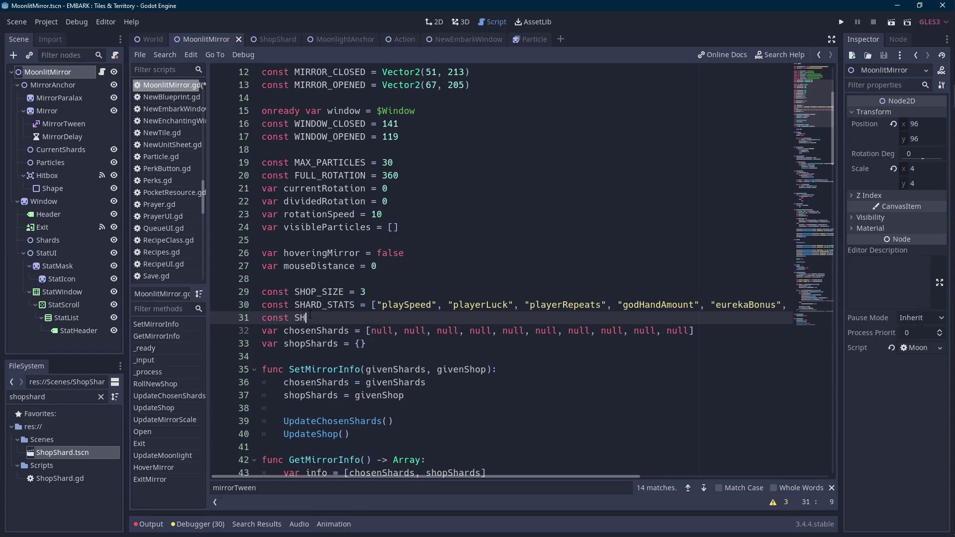
pyautogui.hotkey('shift', 'Home')
pyautogui.hotkey('ctrl', 'x')
pyautogui.press('Up')
pyautogui.press('Return')
# Complete it as 'const SHOP_POSITIONS = []' and switch to the mirror scene's 2D view
pyautogui.press('Up')
pyautogui.hotkey('ctrl', 'v')
pyautogui.write('= []')
pyautogui.press('Down')
pyautogui.press('Down')
pyautogui.press('Up')
pyautogui.press('End')
pyautogui.press('Down')
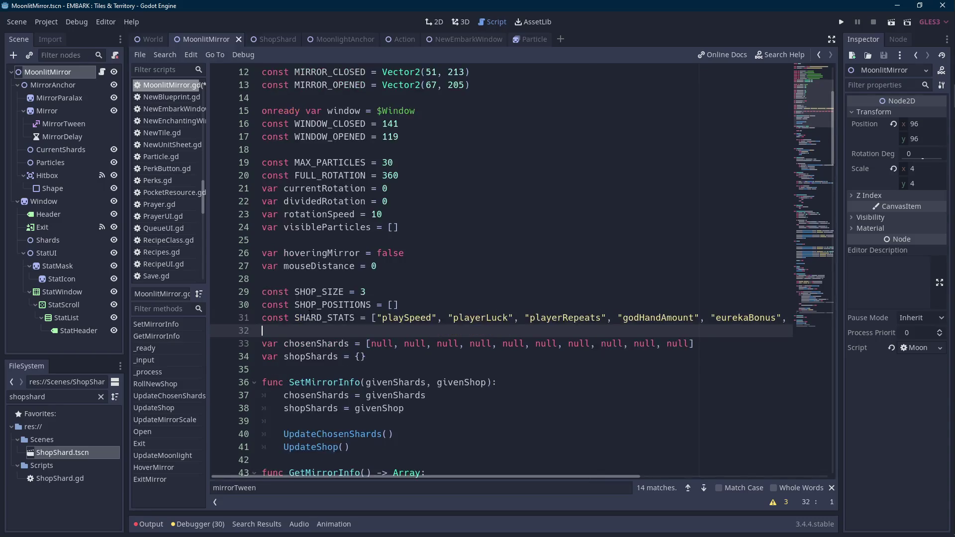
pyautogui.press('Up')
pyautogui.press('Up')
pyautogui.press('Left')
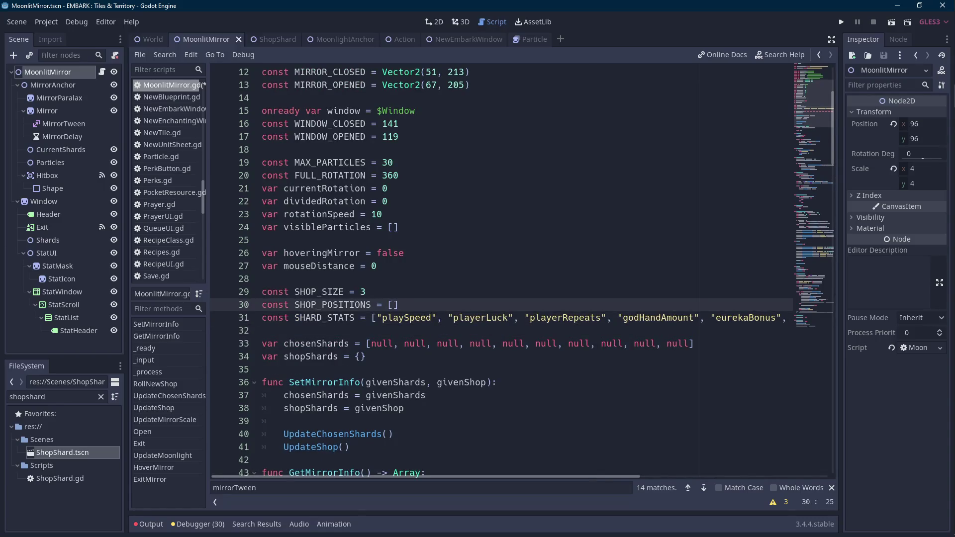
pyautogui.click(65, 152)
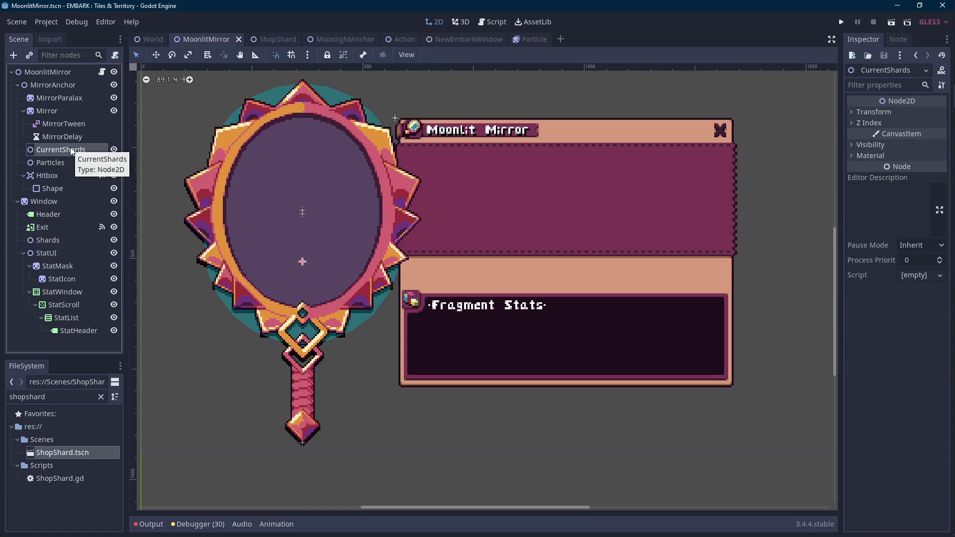
# Rename the Shards node to Shop and save the scene
pyautogui.click(50, 240)
pyautogui.click(53, 240)
pyautogui.write('Shop')
pyautogui.press('Return')
pyautogui.moveTo(473, 252); pyautogui.dragTo(463, 275)
pyautogui.hotkey('ctrl', 's')
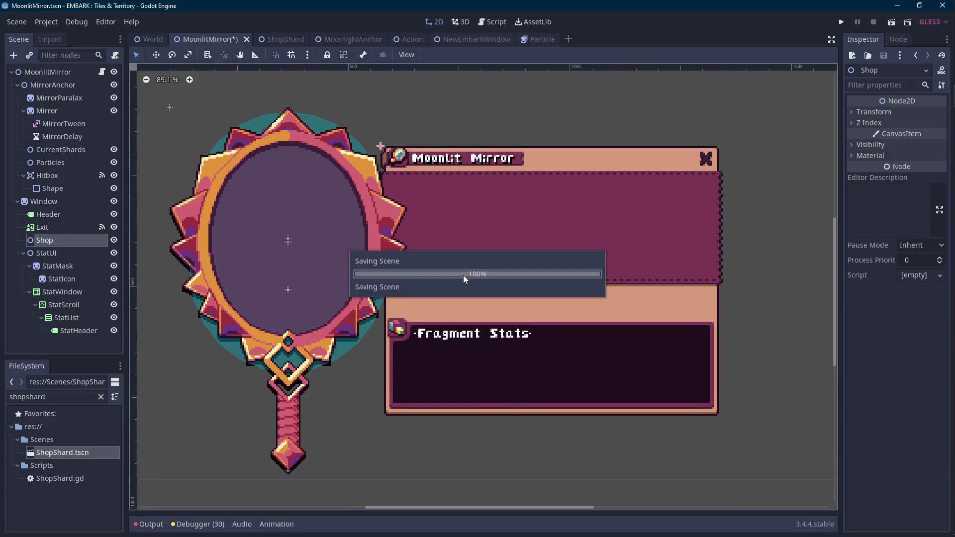
# Instance ShopShard.tscn under Shop and reset its Position into the window
pyautogui.moveTo(62, 452); pyautogui.dragTo(60, 244)
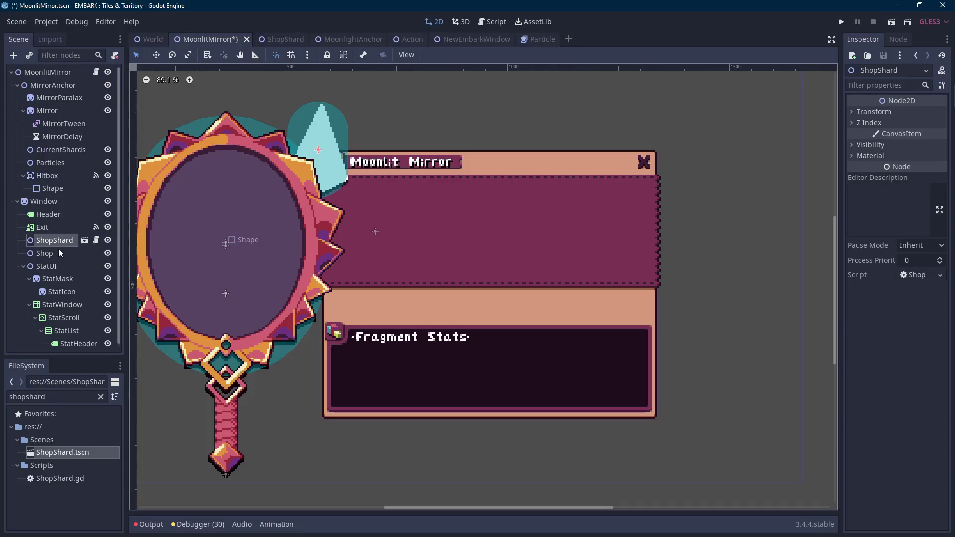
pyautogui.click(60, 248)
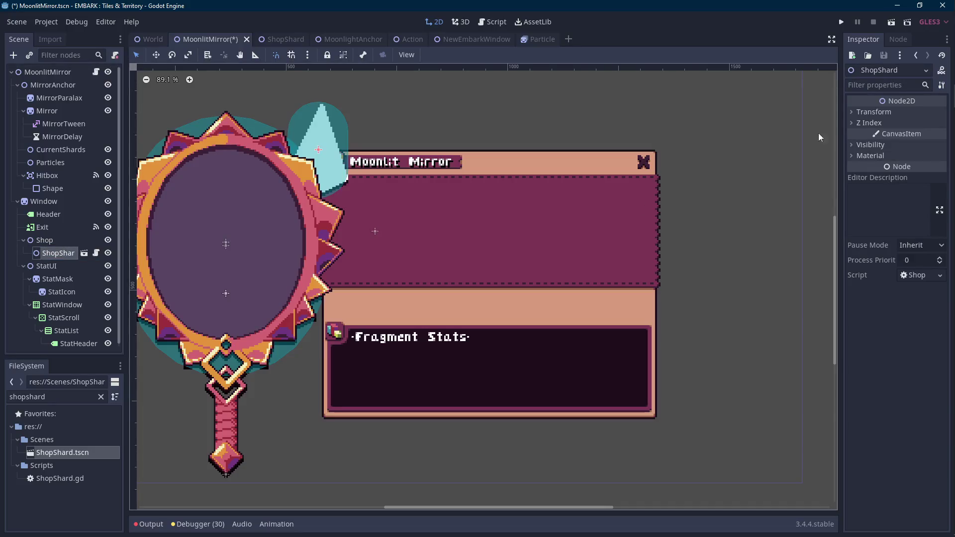
pyautogui.click(876, 111)
pyautogui.click(893, 124)
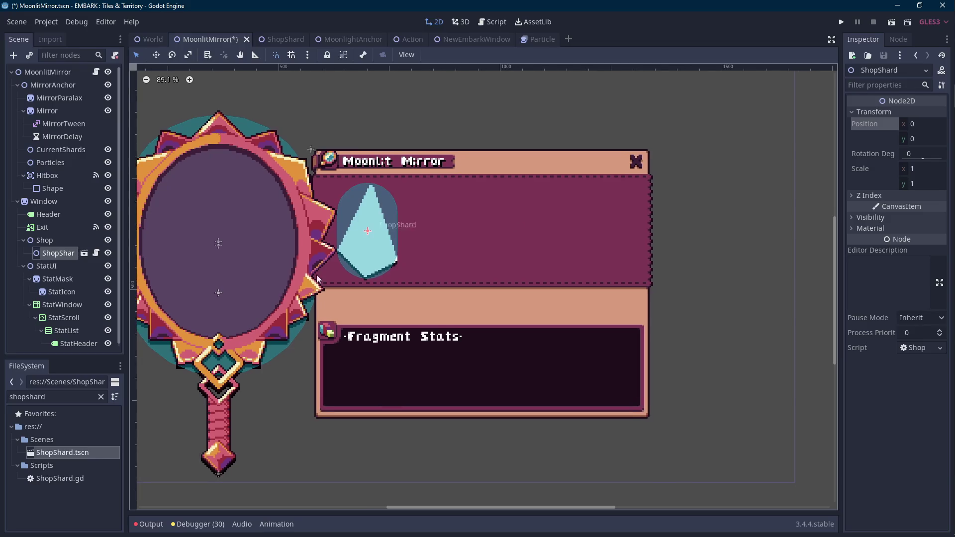
# Add a second ShopShard under Shop and duplicate it with Ctrl+D into ShopShard3
pyautogui.click(54, 240)
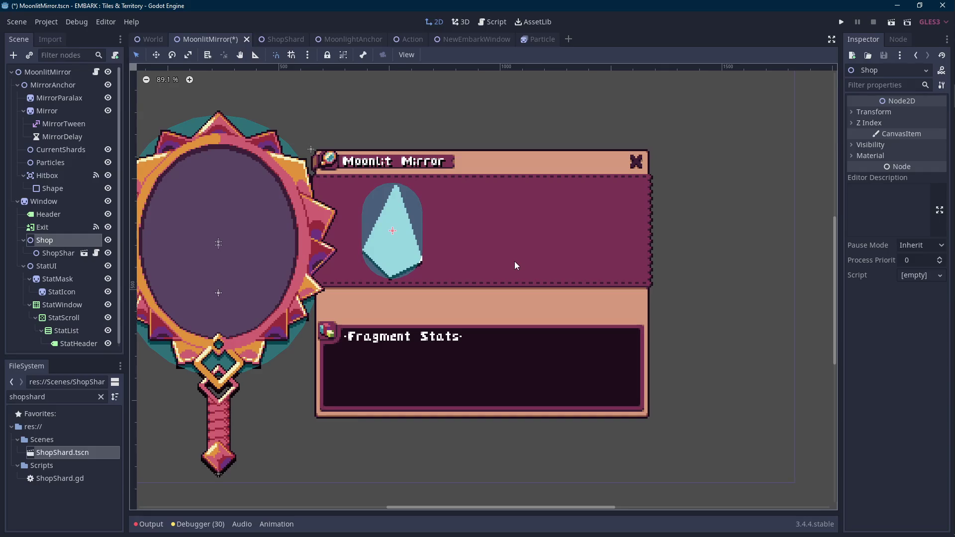
pyautogui.moveTo(63, 452); pyautogui.dragTo(222, 241)
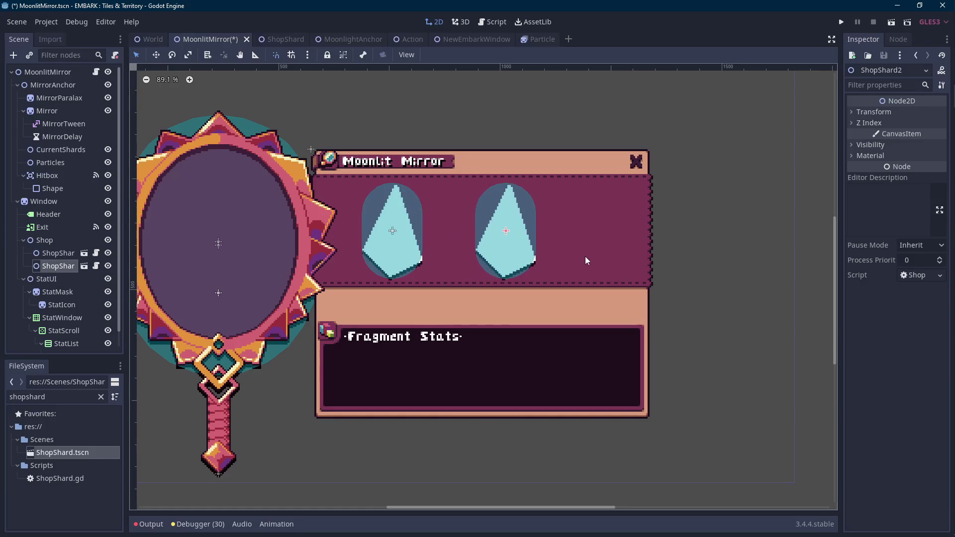
pyautogui.hotkey('ctrl', 'd')
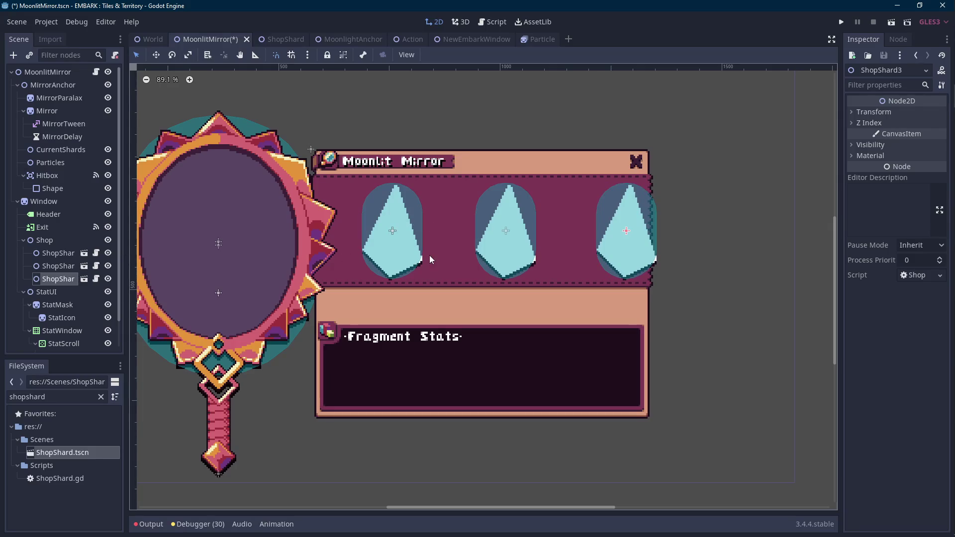
pyautogui.click(44, 240)
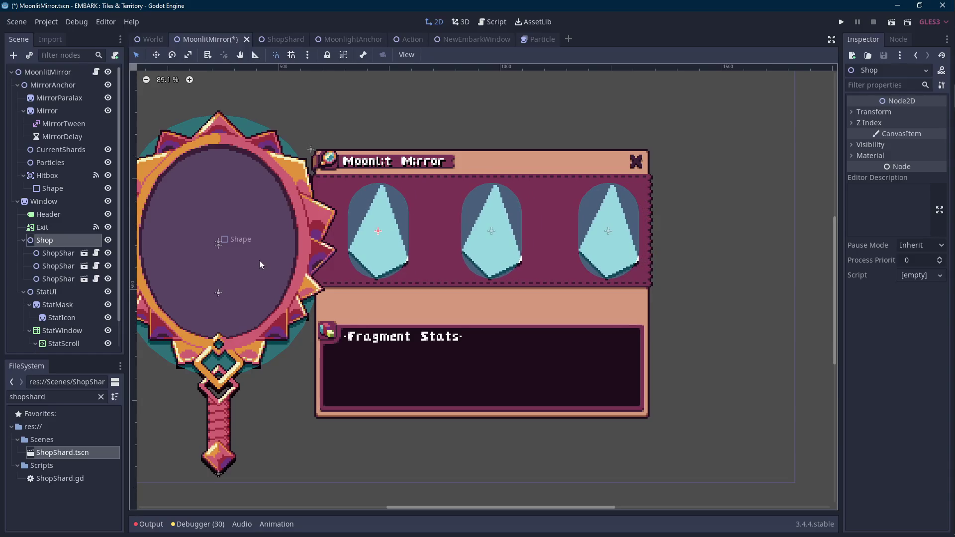
pyautogui.click(57, 265)
pyautogui.keyDown('shift'); pyautogui.click(57, 278); pyautogui.keyUp('shift')
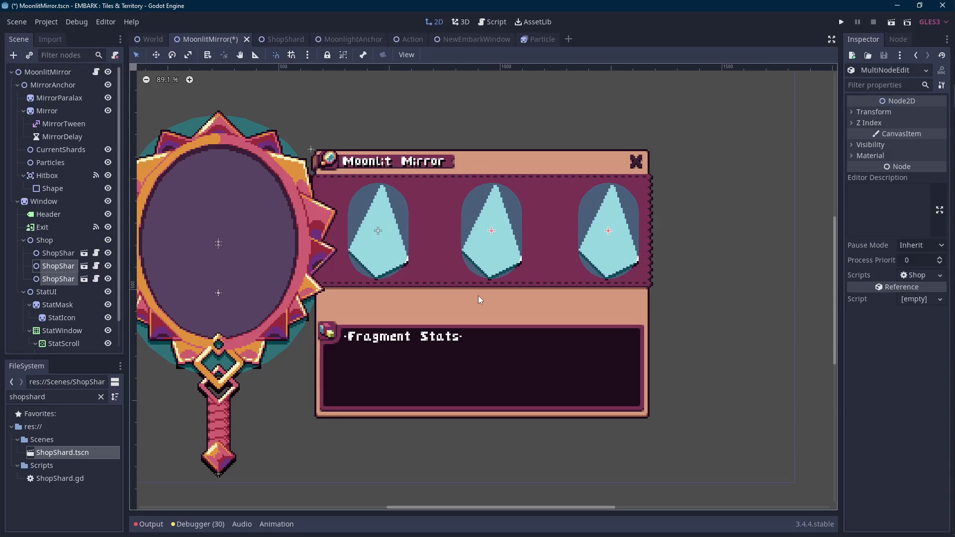
pyautogui.click(55, 279)
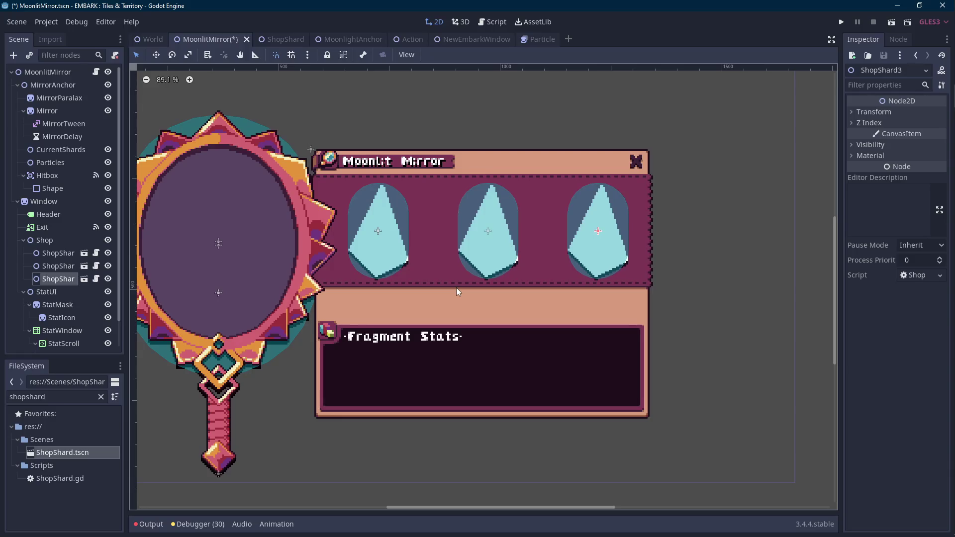
pyautogui.scroll(3, 496, 263)
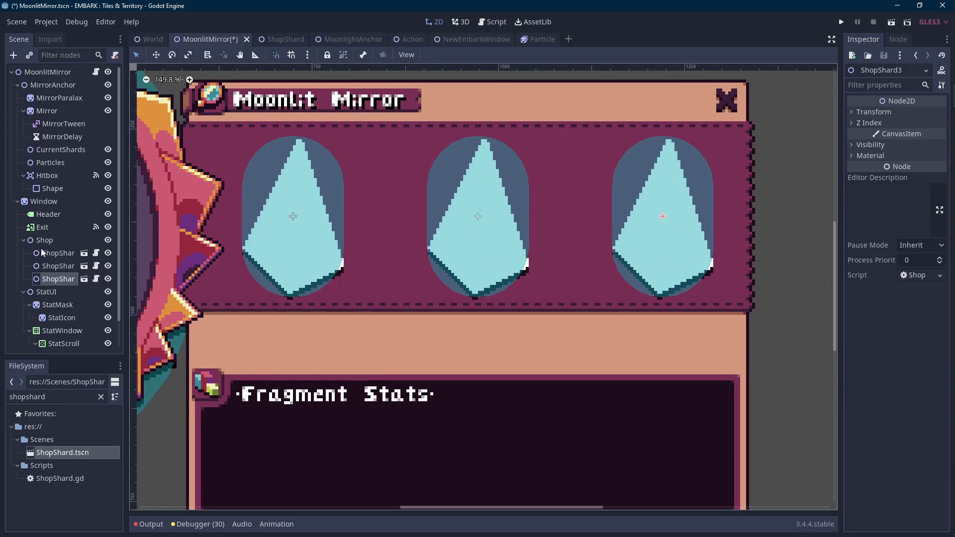
# Nudge ShopShard2 with the arrow keys until centred in the window, then save
pyautogui.click(58, 266)
pyautogui.hotkey('shift', 'Left')
pyautogui.hotkey('shift', 'Left')
pyautogui.hotkey('shift', 'Left')
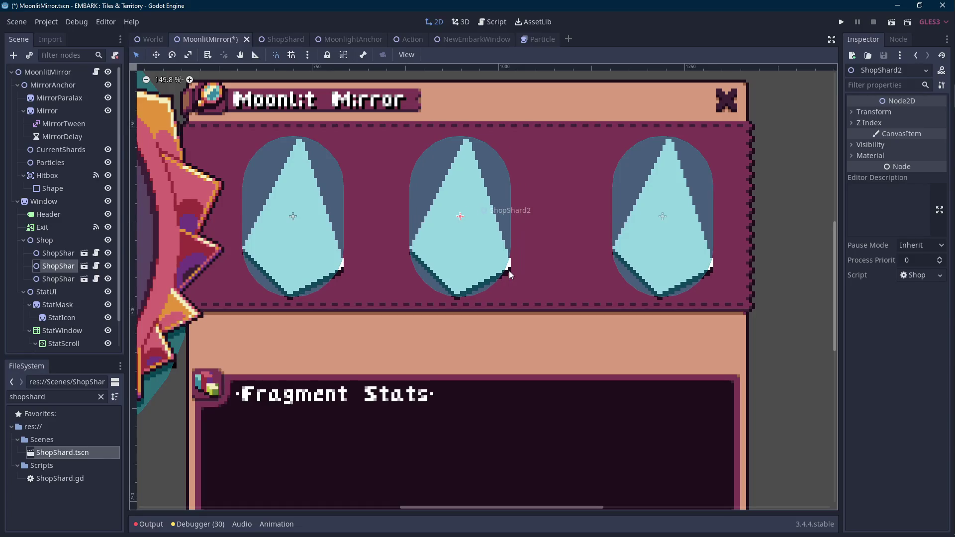
pyautogui.press('Left')
pyautogui.press('Right')
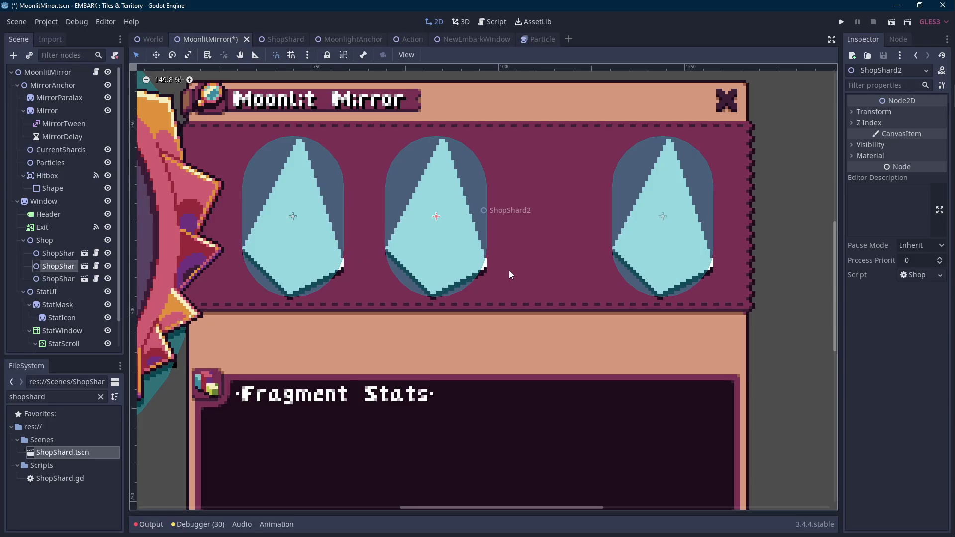
pyautogui.press('Right')
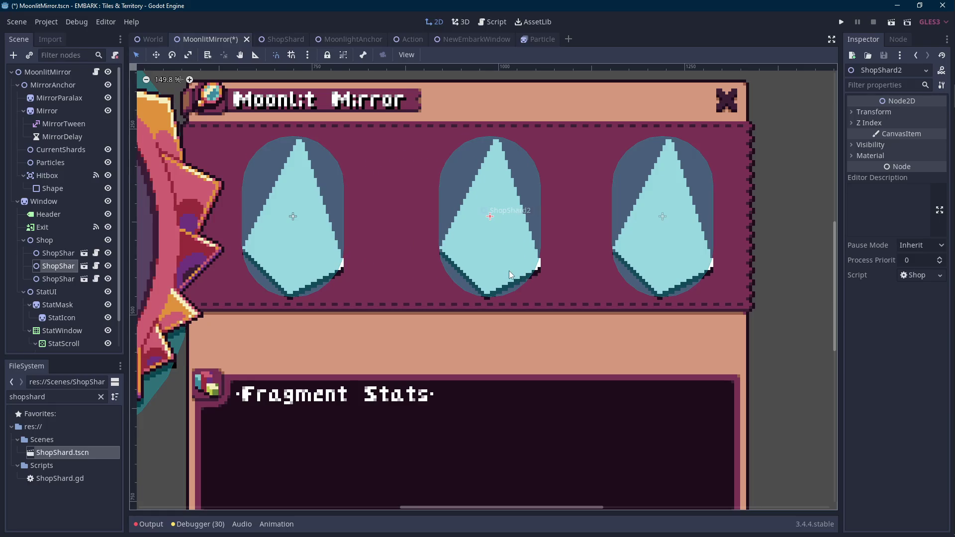
pyautogui.press('Right')
pyautogui.press('Right')
pyautogui.press('Left')
pyautogui.press('Left')
pyautogui.press('Left')
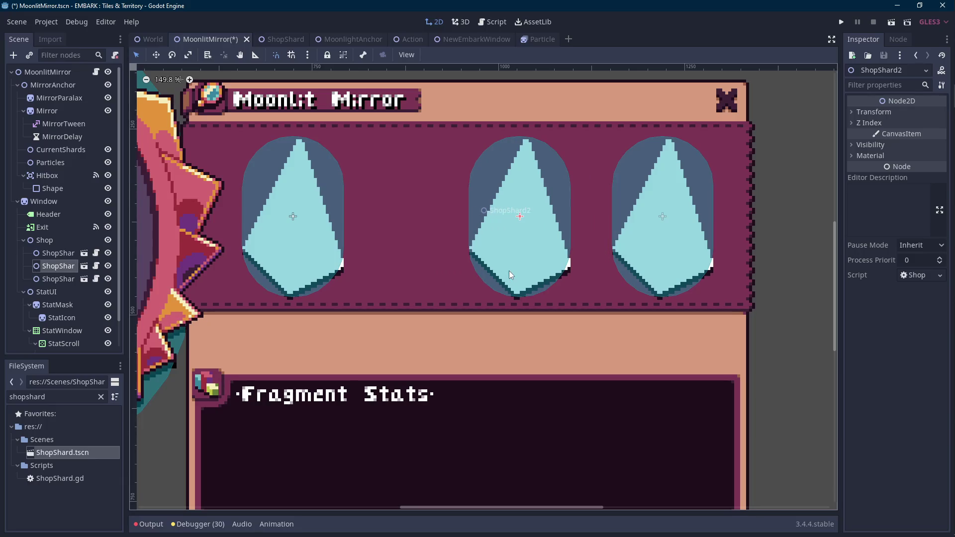
pyautogui.press('Left')
pyautogui.press('Left')
pyautogui.press('Left')
pyautogui.scroll(-3, 509, 270)
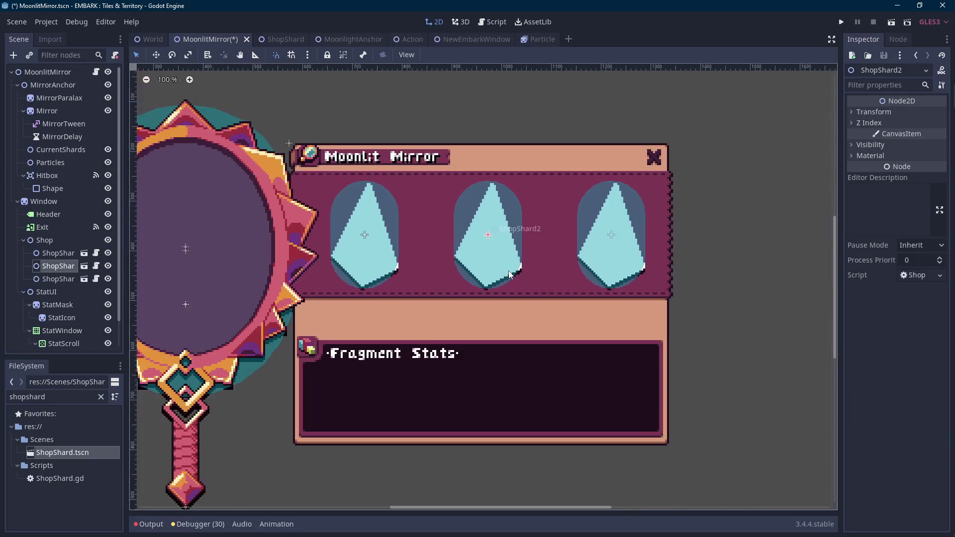
pyautogui.scroll(-1, 509, 270)
pyautogui.hotkey('ctrl', 's')
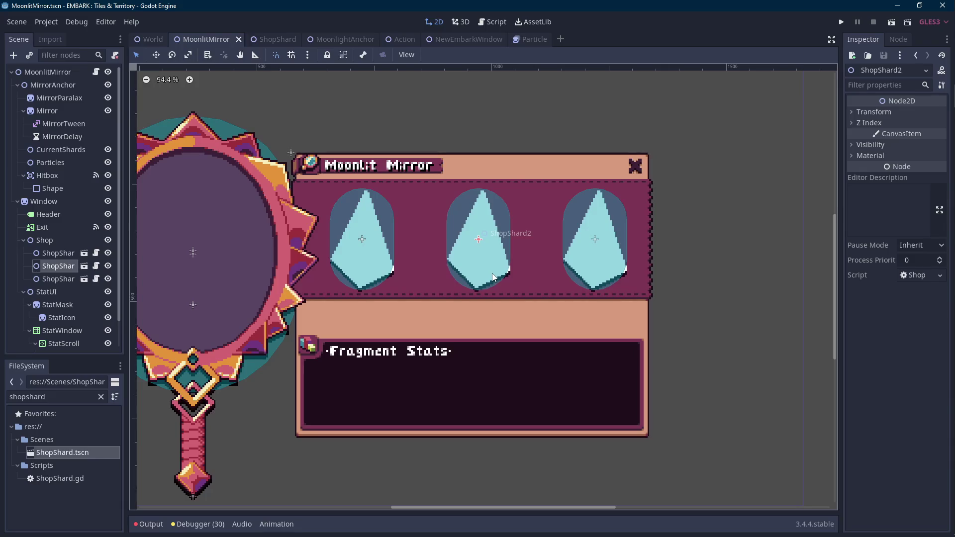
# Shift the first shard slightly right and save the scene
pyautogui.click(57, 253)
pyautogui.press('Right')
pyautogui.press('Right')
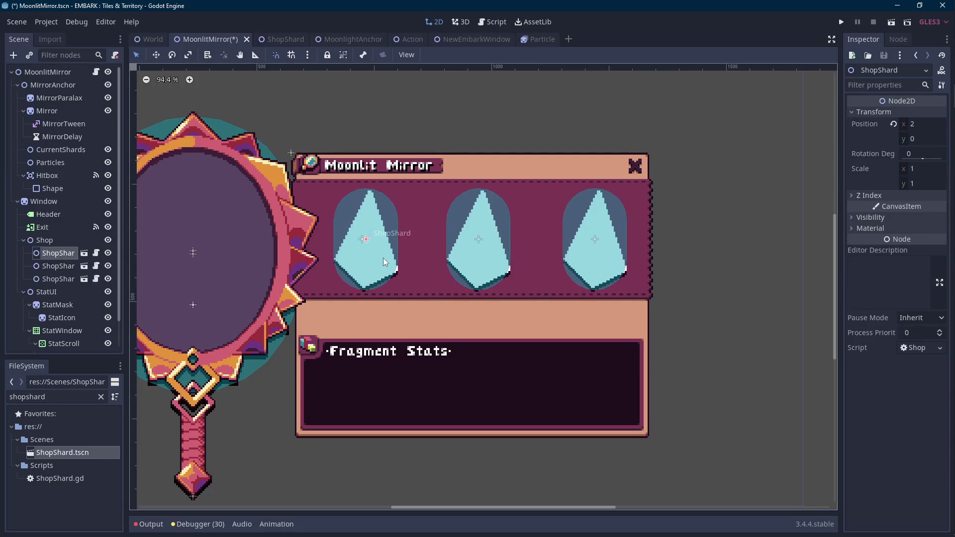
pyautogui.click(61, 279)
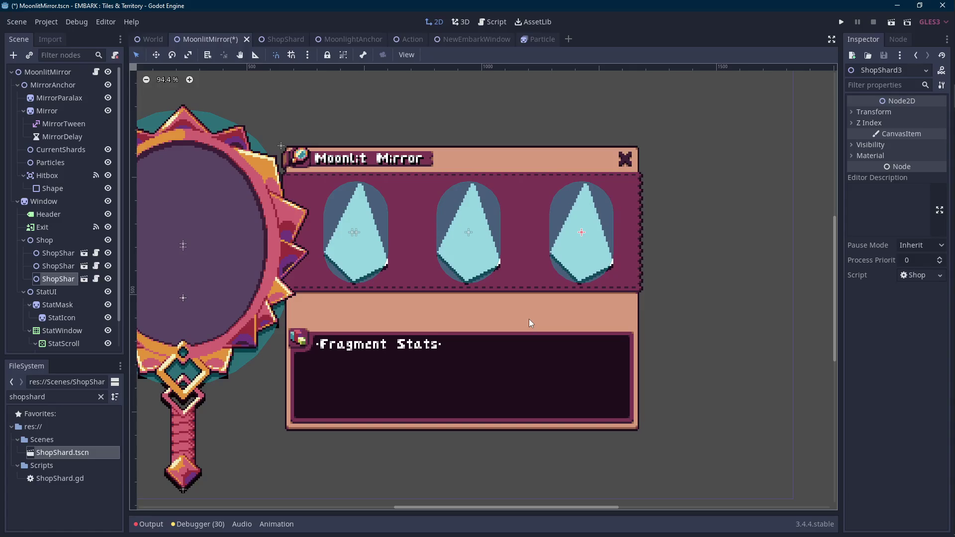
pyautogui.hotkey('ctrl', 's')
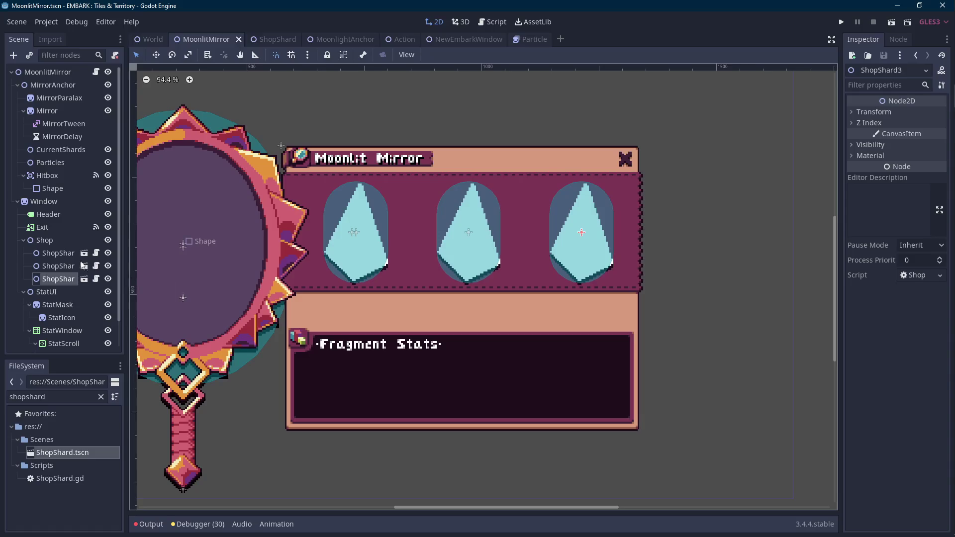
# Check the three shards' spacing, bring up the Shop node's signals, and save
pyautogui.click(56, 241)
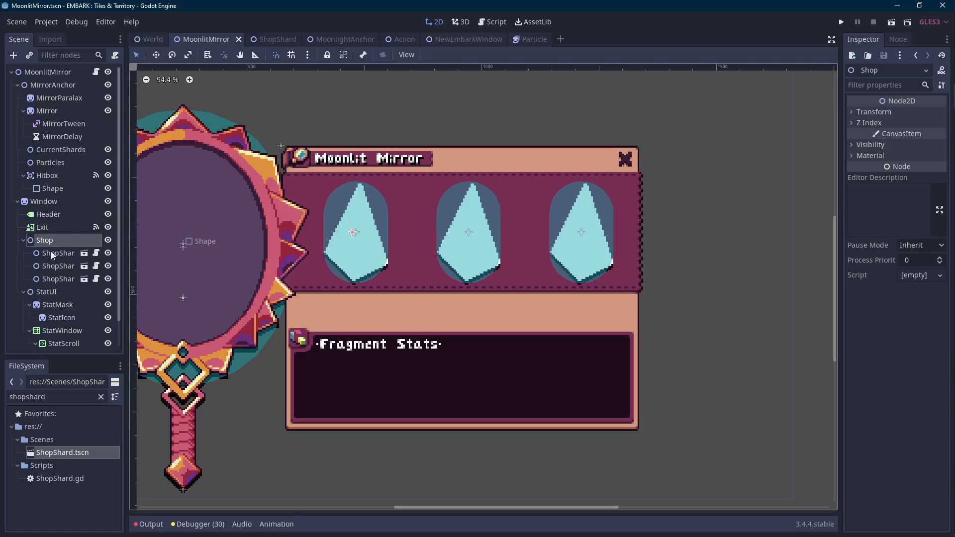
pyautogui.click(50, 252)
pyautogui.keyDown('shift'); pyautogui.click(58, 278); pyautogui.keyUp('shift')
pyautogui.scroll(3, 486, 282)
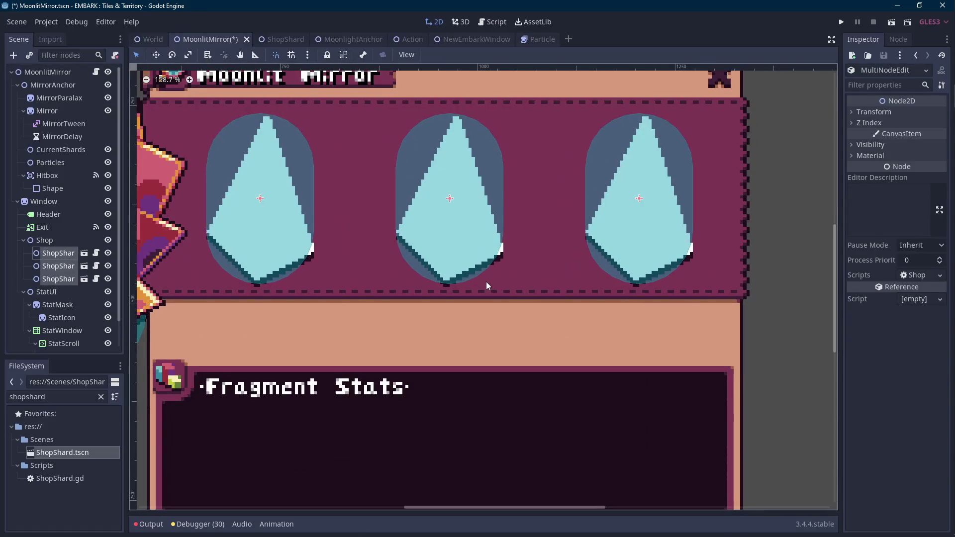
pyautogui.click(73, 241)
pyautogui.scroll(-2, 575, 258)
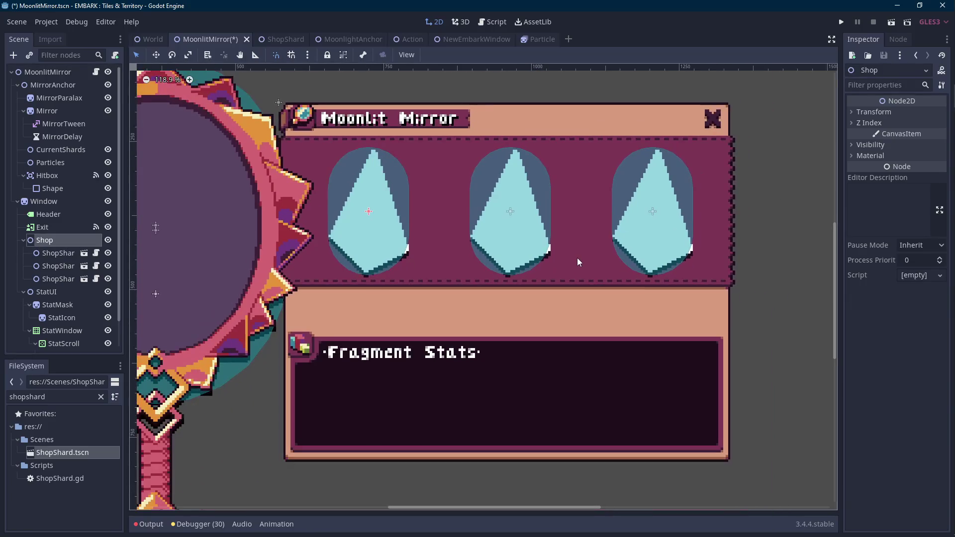
pyautogui.hotkey('ctrl', 's')
pyautogui.scroll(-2, 539, 264)
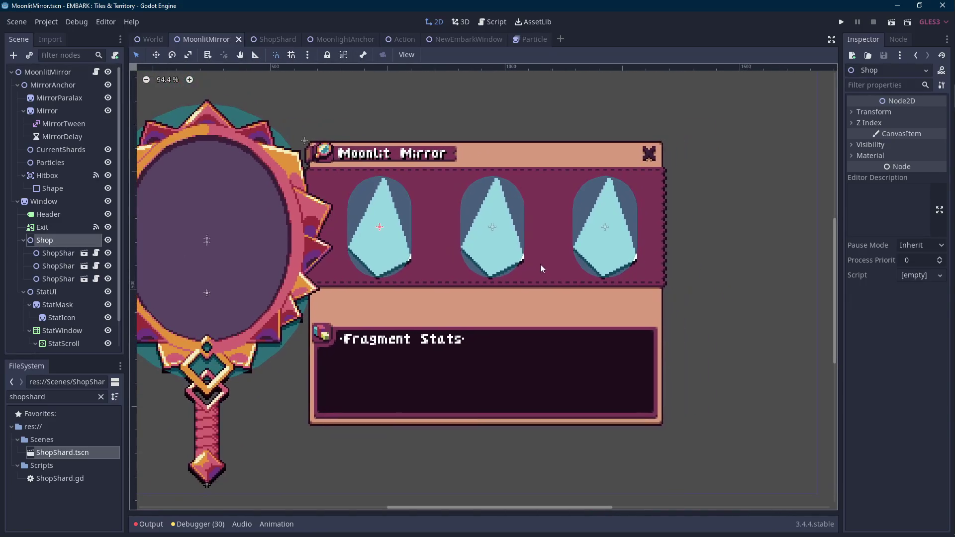
pyautogui.click(898, 39)
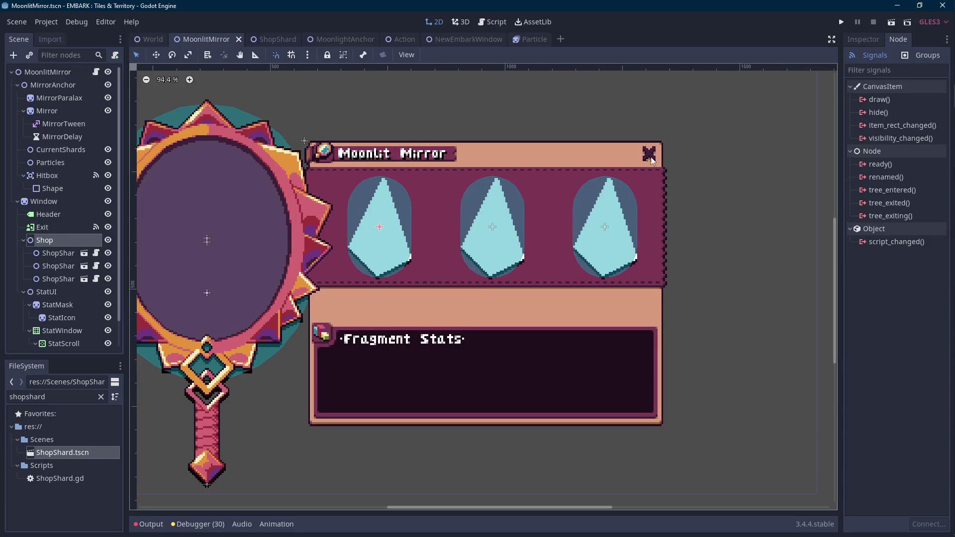
pyautogui.hotkey('ctrl', 's')
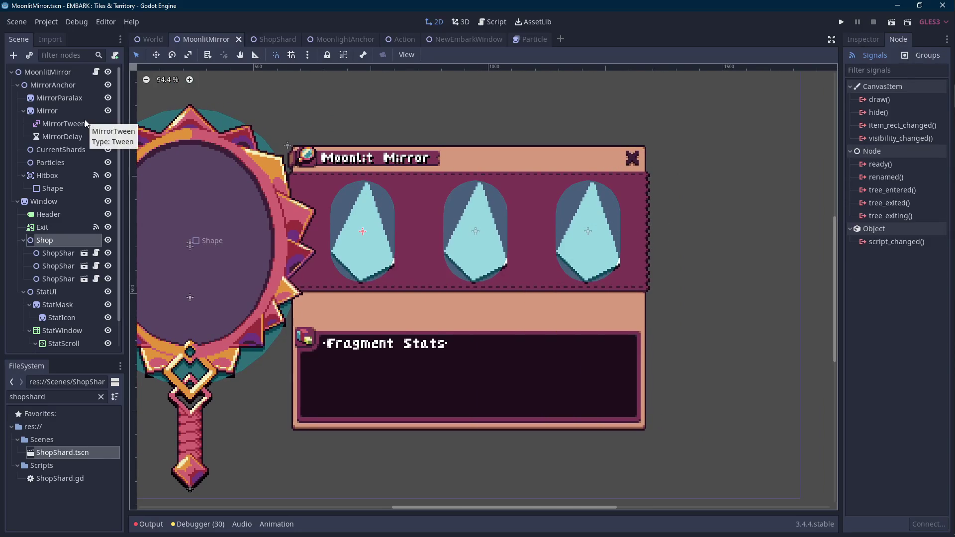
# Start SHOP_POSITIONS with 0, then check ShopShard2's Transform position in the Inspector
pyautogui.click(96, 72)
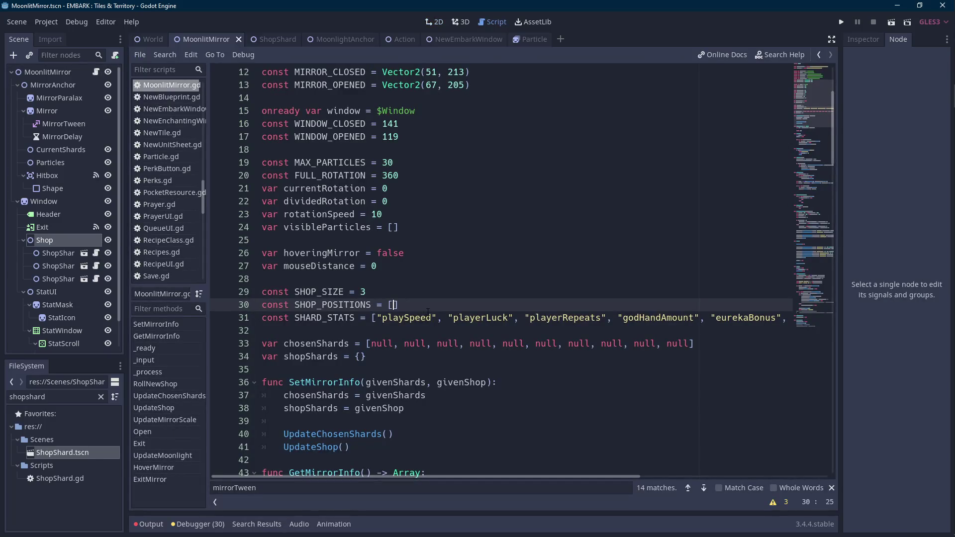
pyautogui.write('0,')
pyautogui.click(52, 266)
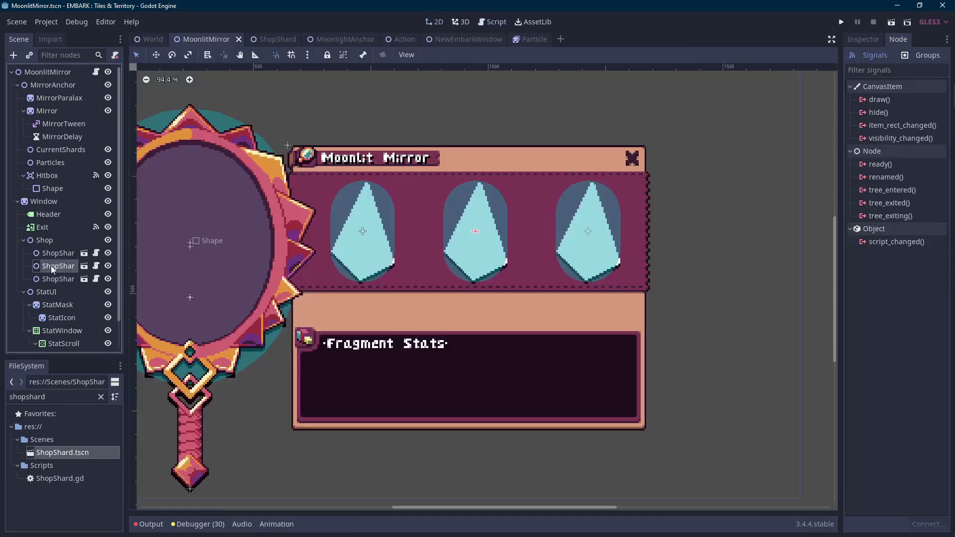
pyautogui.click(864, 39)
pyautogui.click(863, 122)
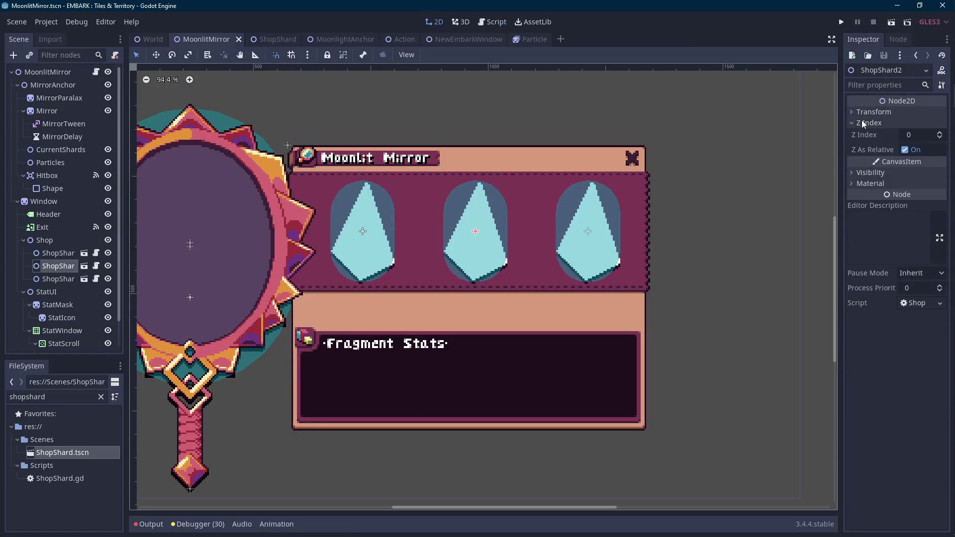
pyautogui.click(867, 114)
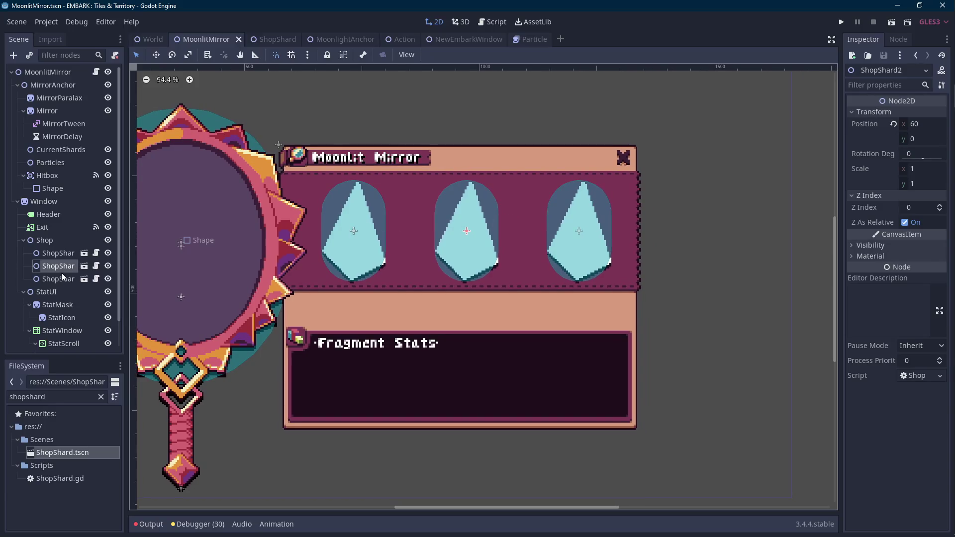
# Check ShopShard3's position, then complete SHOP_POSITIONS as [0, 60, 120] and save the script
pyautogui.click(58, 278)
pyautogui.click(856, 111)
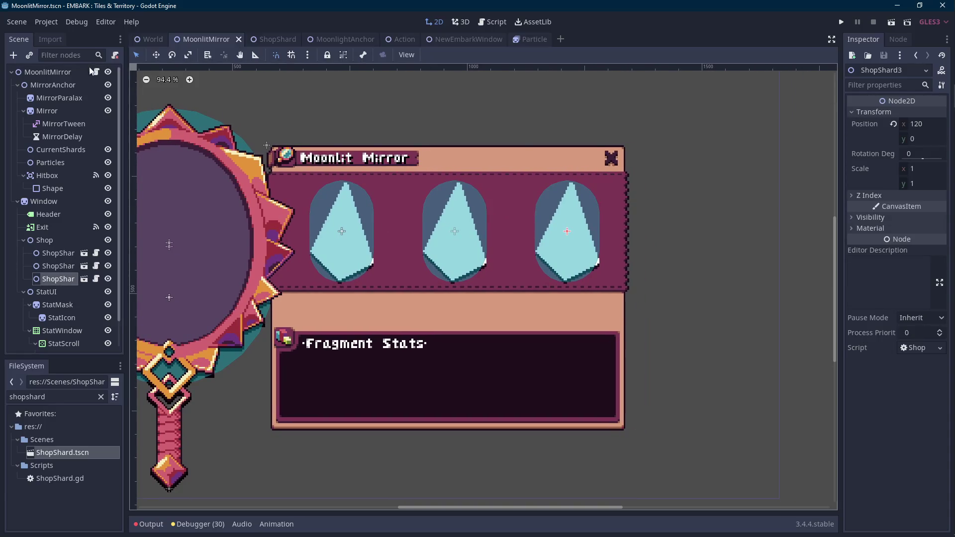
pyautogui.click(89, 73)
pyautogui.click(95, 72)
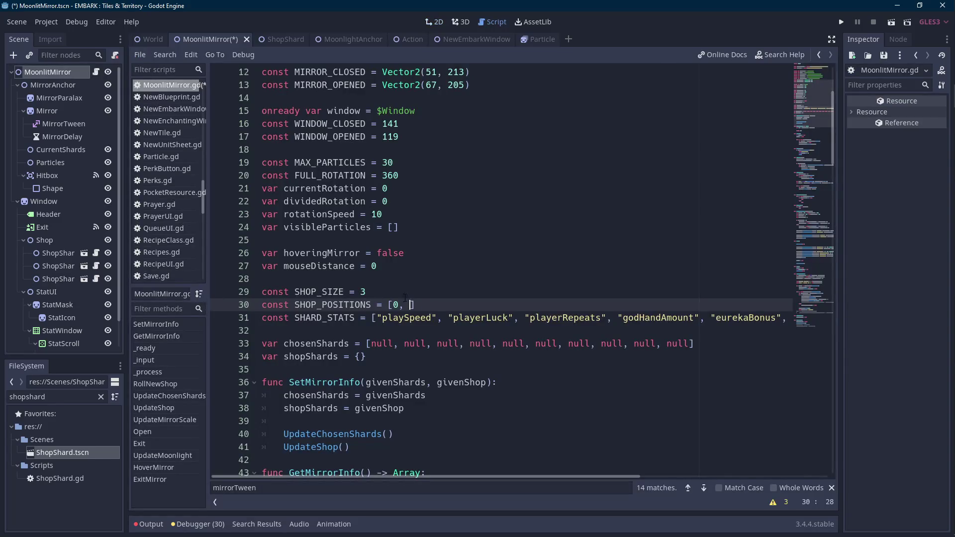
pyautogui.write('60, 120')
pyautogui.hotkey('ctrl', 's')
pyautogui.click(312, 304)
# In RollNewShop's loop, add newShard.position.x = SHOP_POSITIONS[i] and begin a 'shop' line below
pyautogui.doubleClick(312, 305)
pyautogui.scroll(-15, 313, 304)
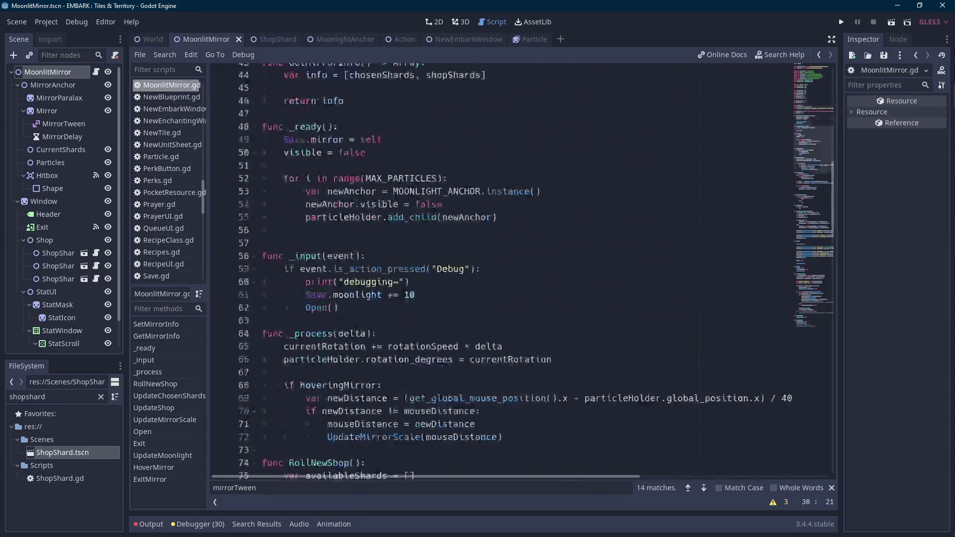
pyautogui.scroll(-6, 477, 268)
pyautogui.scroll(3, 477, 269)
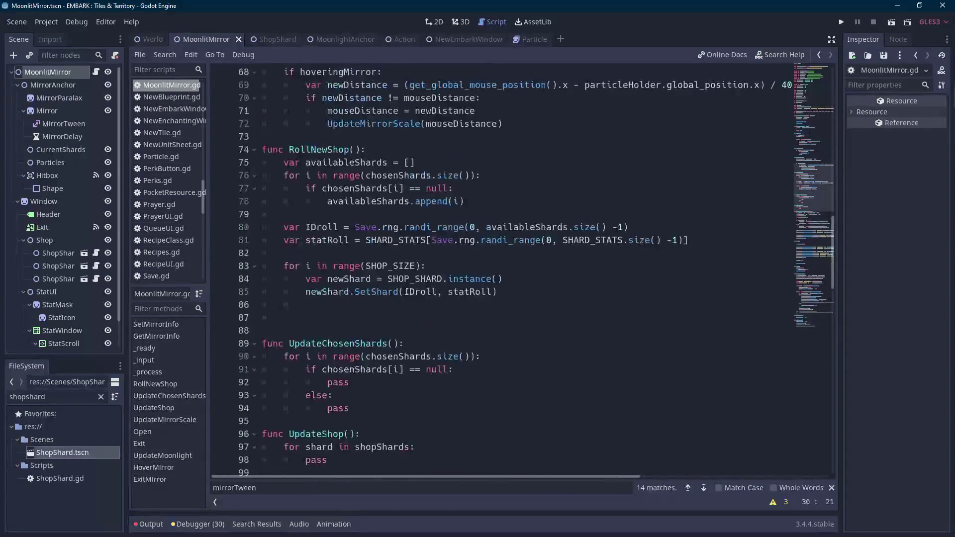
pyautogui.click(502, 303)
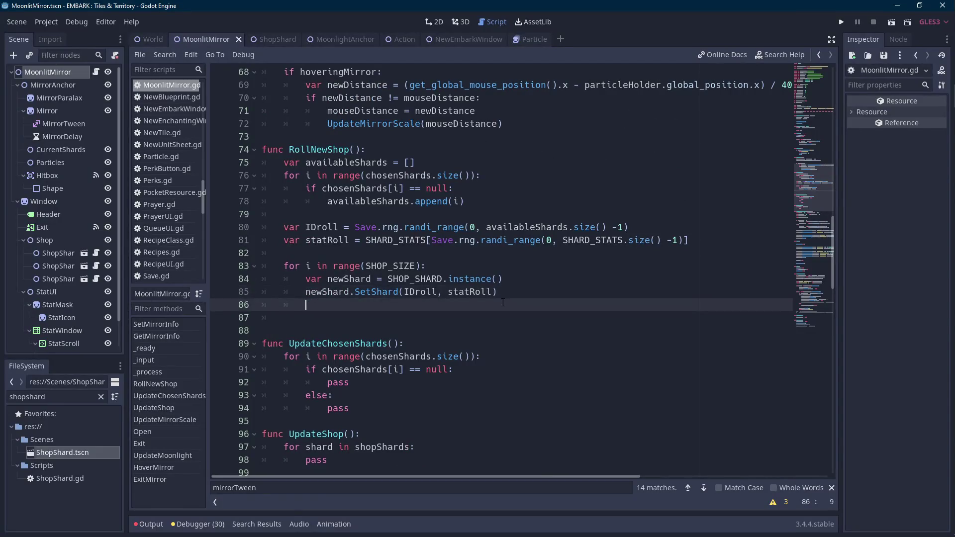
pyautogui.write('newShard.pos')
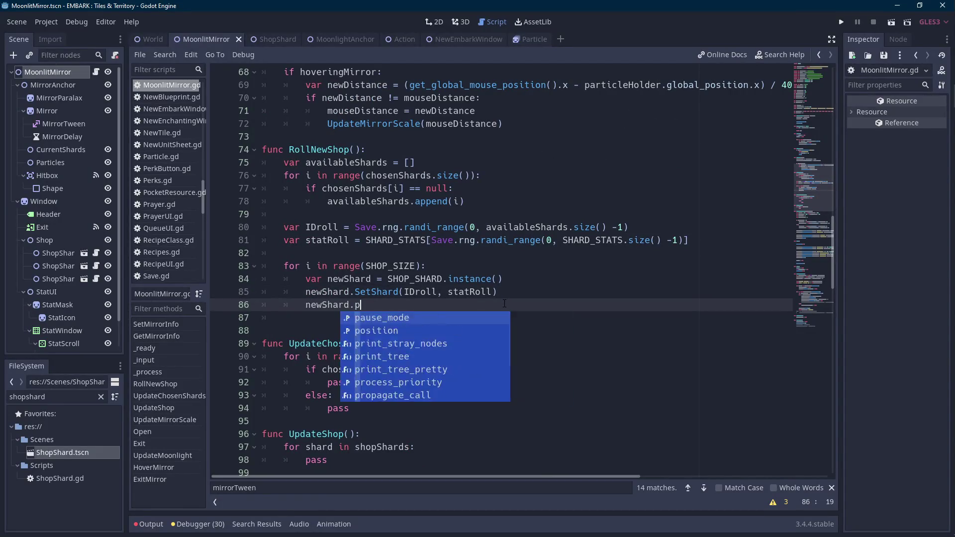
pyautogui.press('Return')
pyautogui.write('.x =')
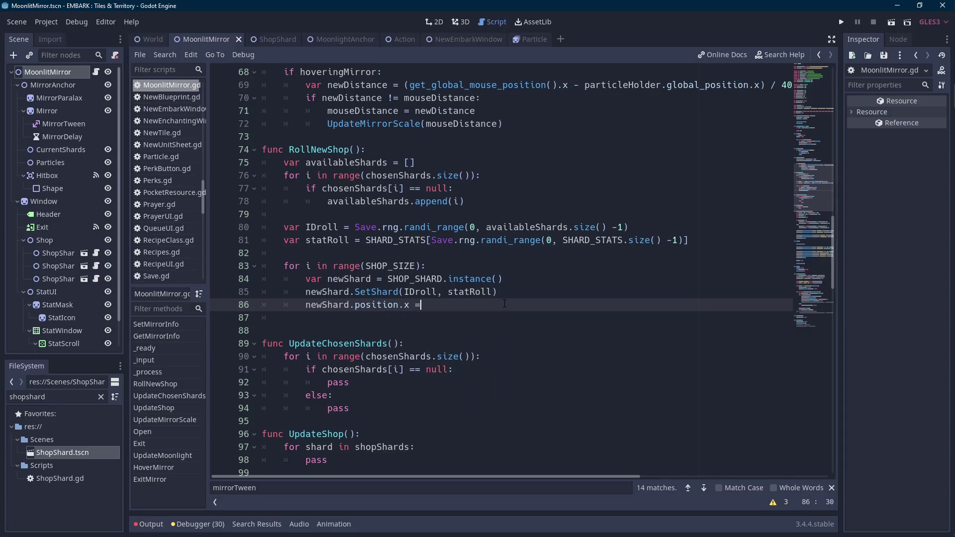
pyautogui.write(' SHOP_POSITIONS[i]')
pyautogui.press('Return')
pyautogui.write('shop')
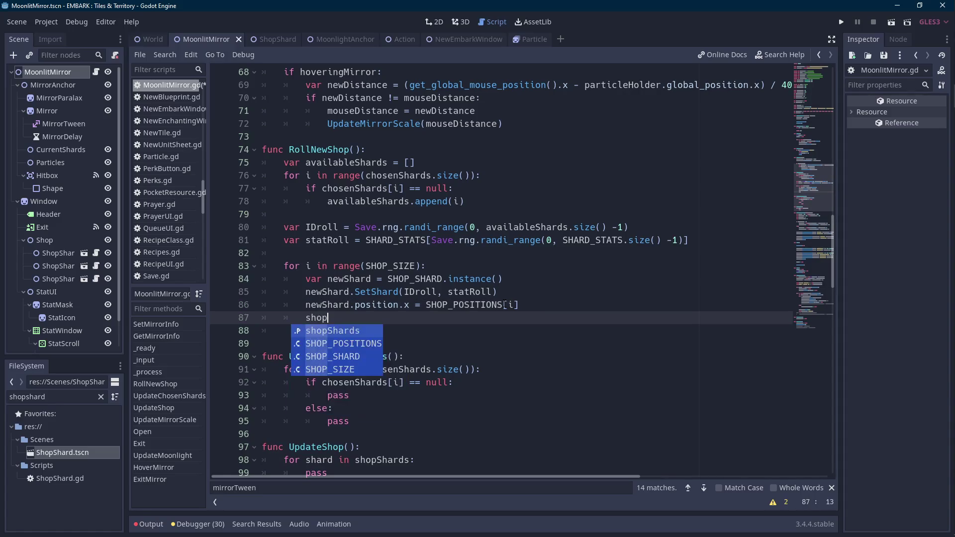
pyautogui.scroll(20, 460, 258)
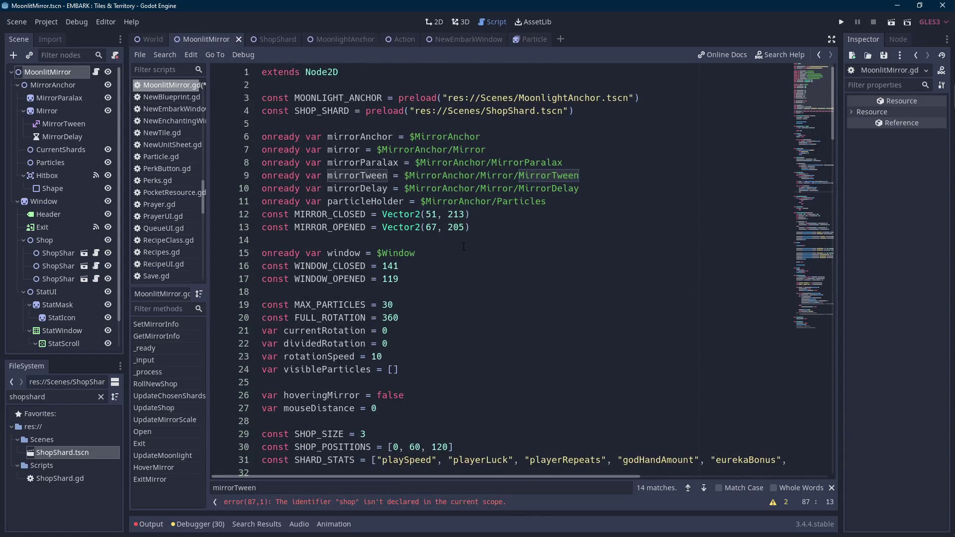
pyautogui.scroll(-3, 465, 238)
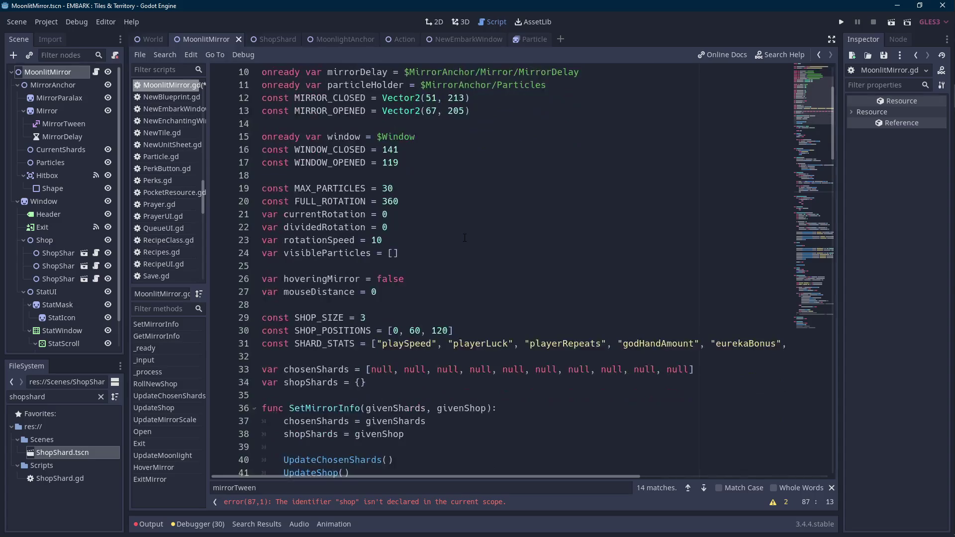
# Declare onready var shop = $Window/Shop below the mouseDistance variable
pyautogui.scroll(1, 464, 234)
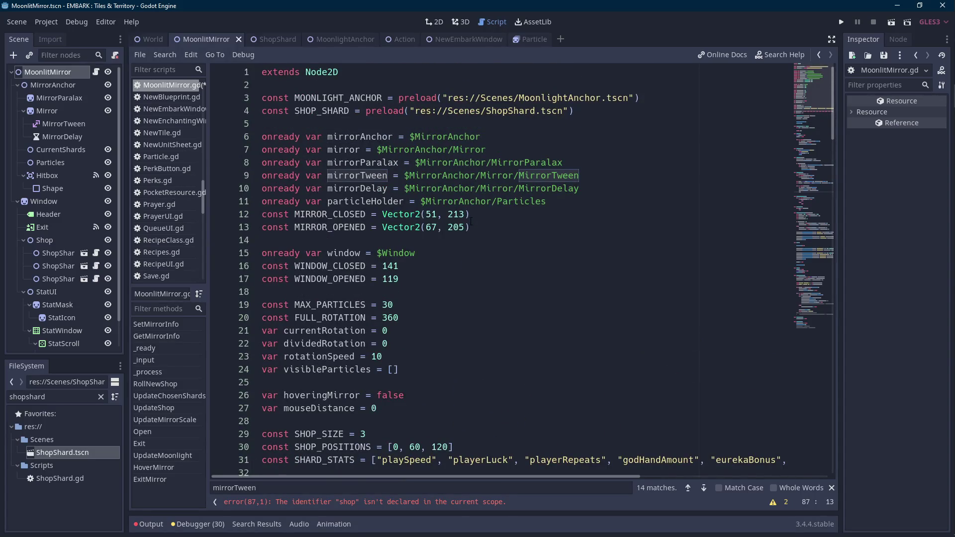
pyautogui.scroll(-4, 471, 222)
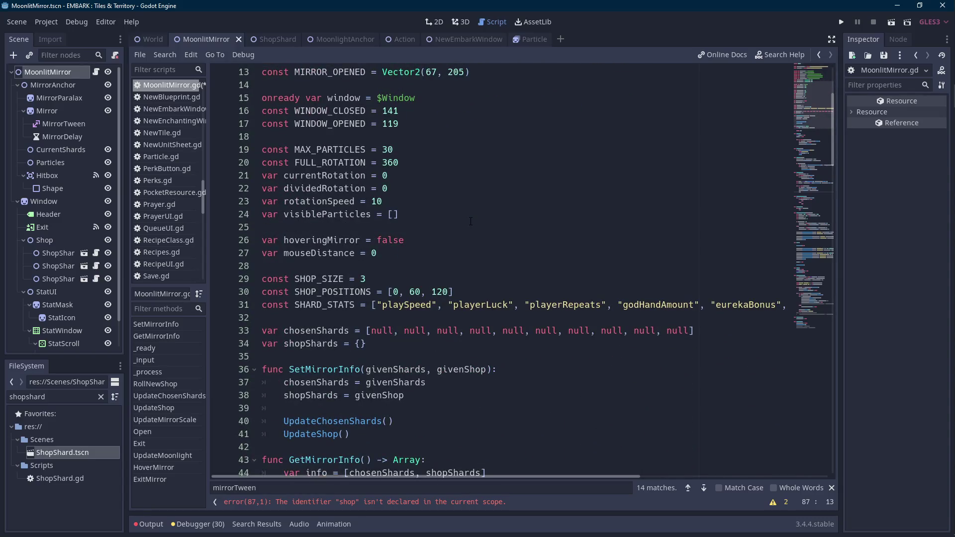
pyautogui.scroll(2, 471, 221)
pyautogui.click(490, 188)
pyautogui.click(490, 174)
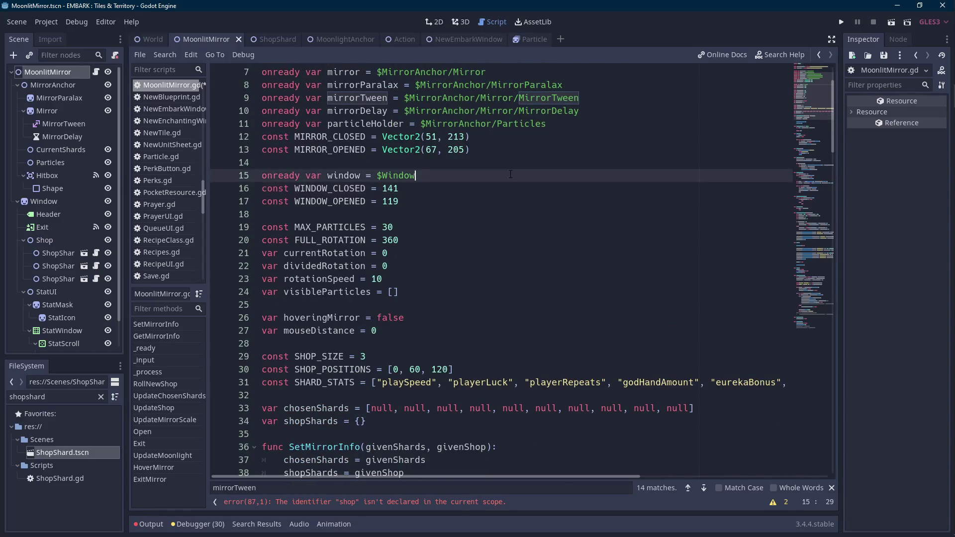
pyautogui.scroll(-2, 491, 198)
pyautogui.scroll(-2, 491, 197)
pyautogui.click(489, 199)
pyautogui.click(481, 188)
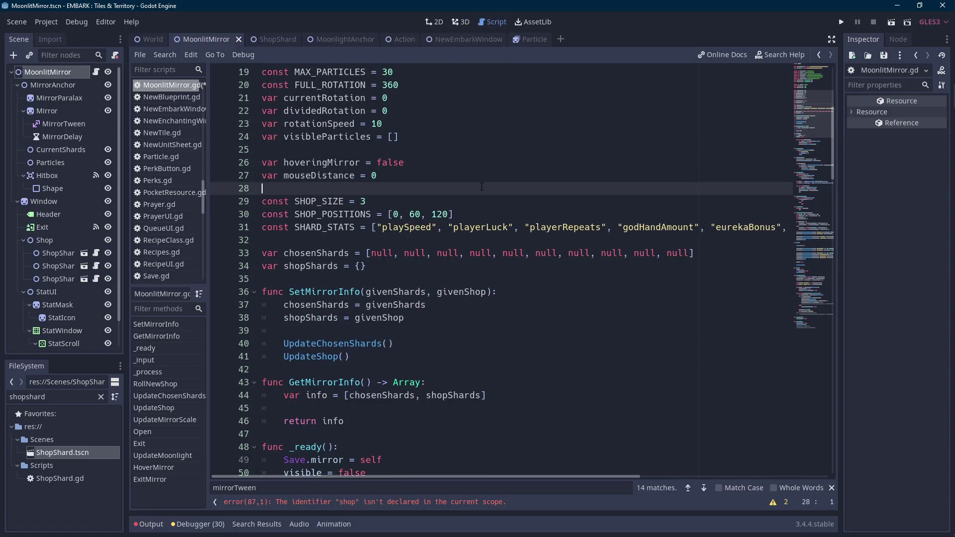
pyautogui.press('Return')
pyautogui.write('onready var shop')
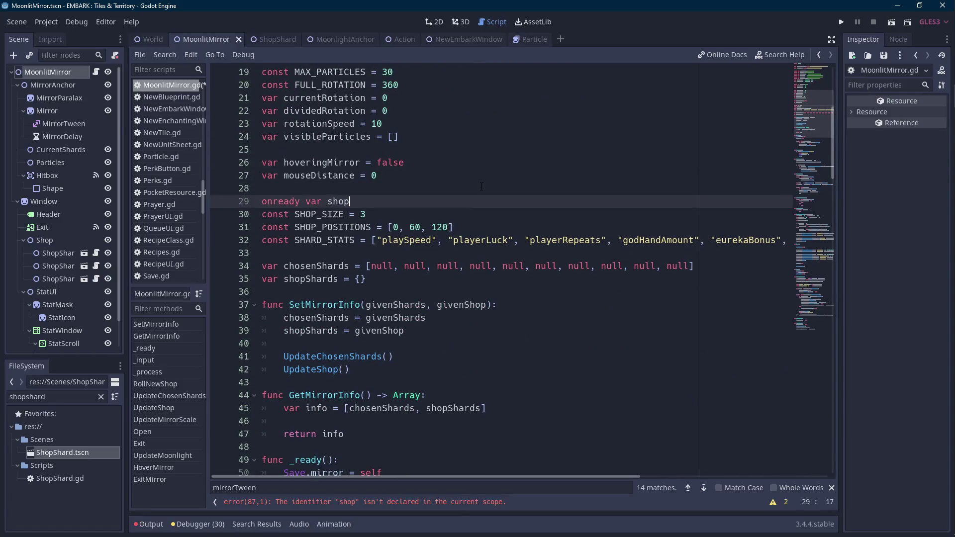
pyautogui.write(' = $sh')
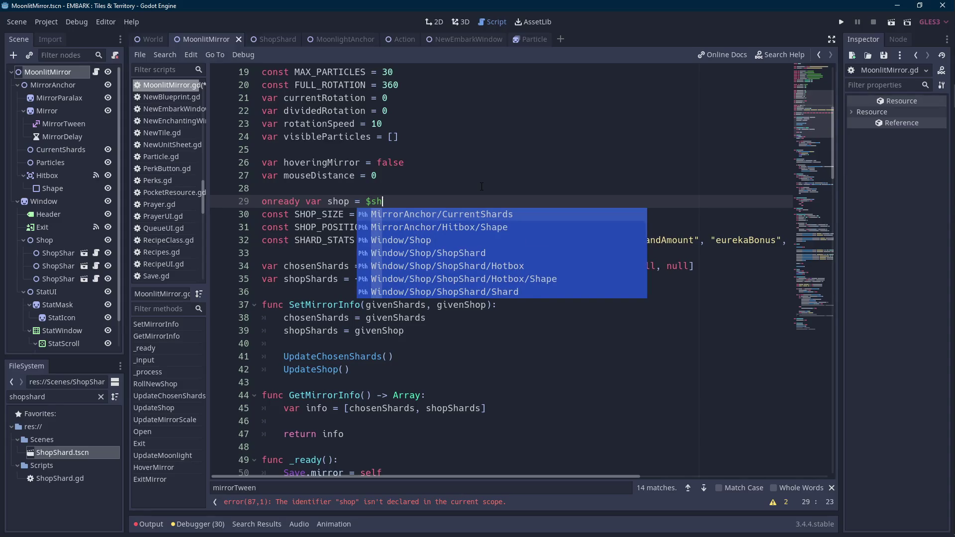
pyautogui.write('op')
pyautogui.press('Return')
pyautogui.press('Left')
pyautogui.press('Left')
pyautogui.press('Left')
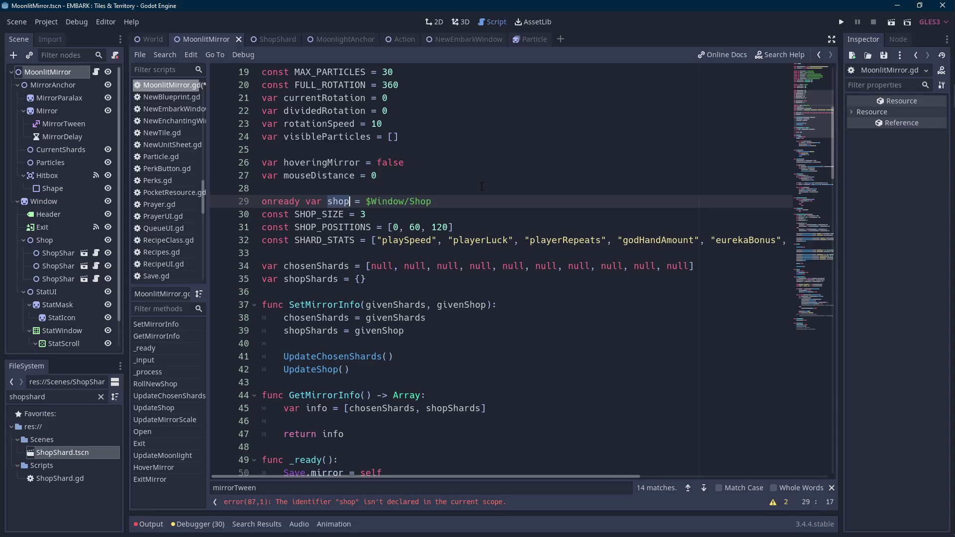
# Complete the loop line as shop.add_child(newShard), then bring up the ShopShard script
pyautogui.scroll(-15, 427, 413)
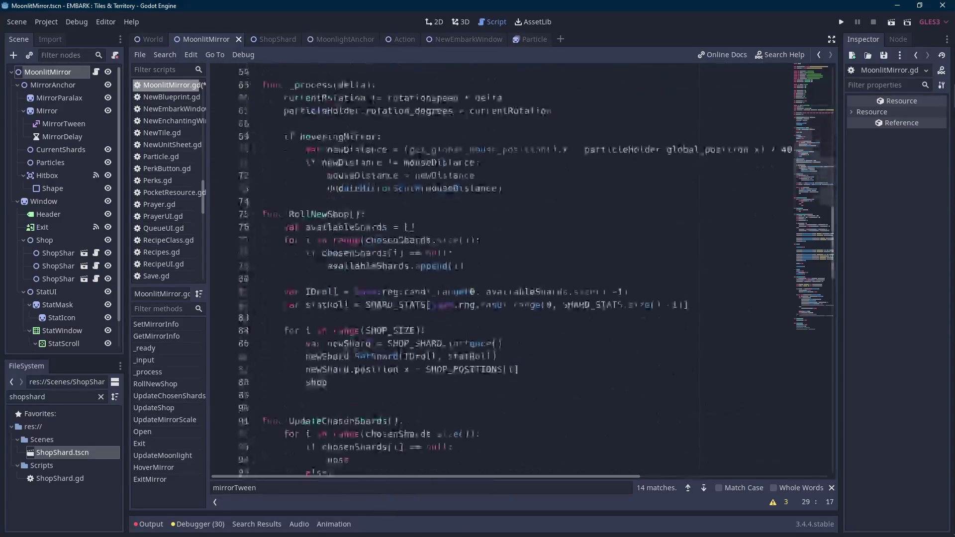
pyautogui.click(354, 373)
pyautogui.write('.add')
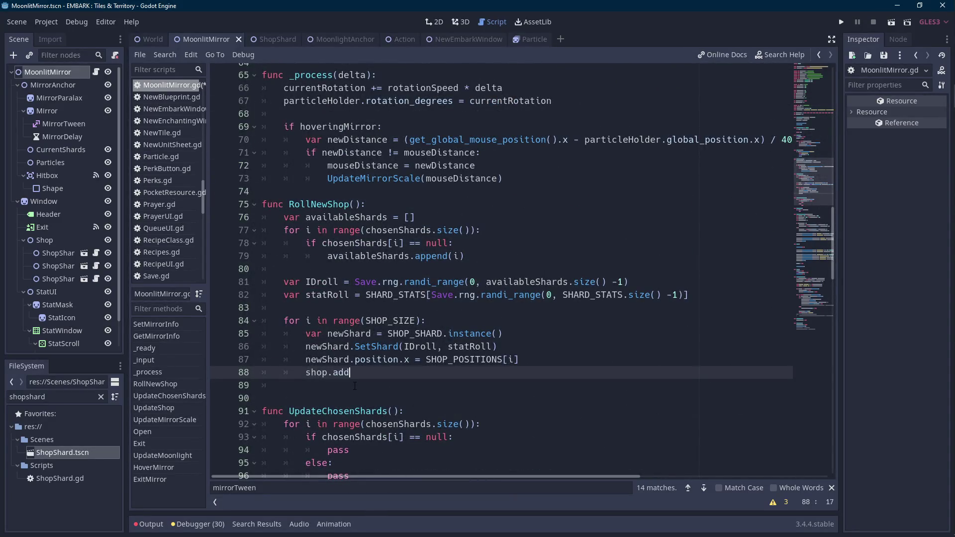
pyautogui.press('Return')
pyautogui.write('newShard)')
pyautogui.click(273, 40)
pyautogui.scroll(-5, 385, 227)
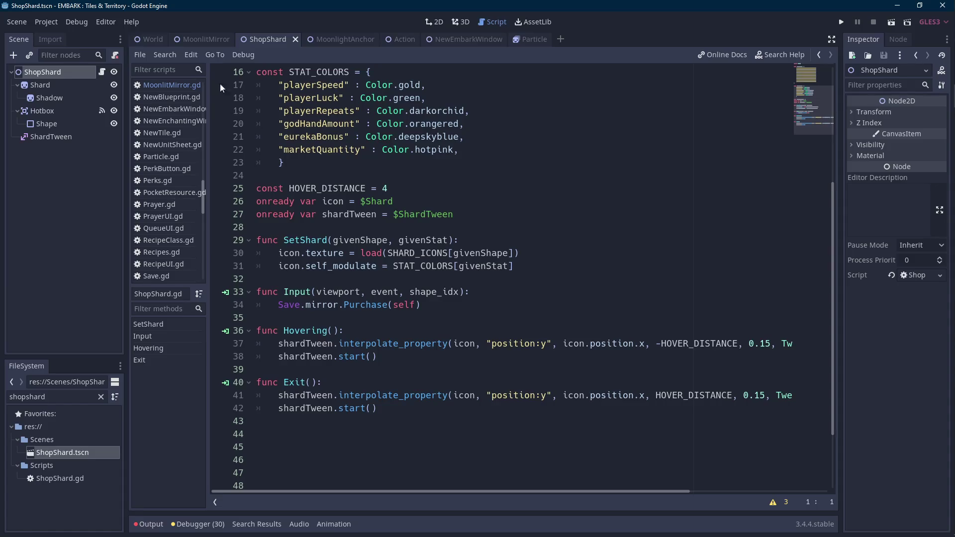
# Add a Timer node named ShopDelay to MoonlitMirror and move it under Window
pyautogui.click(208, 37)
pyautogui.scroll(-2, 83, 218)
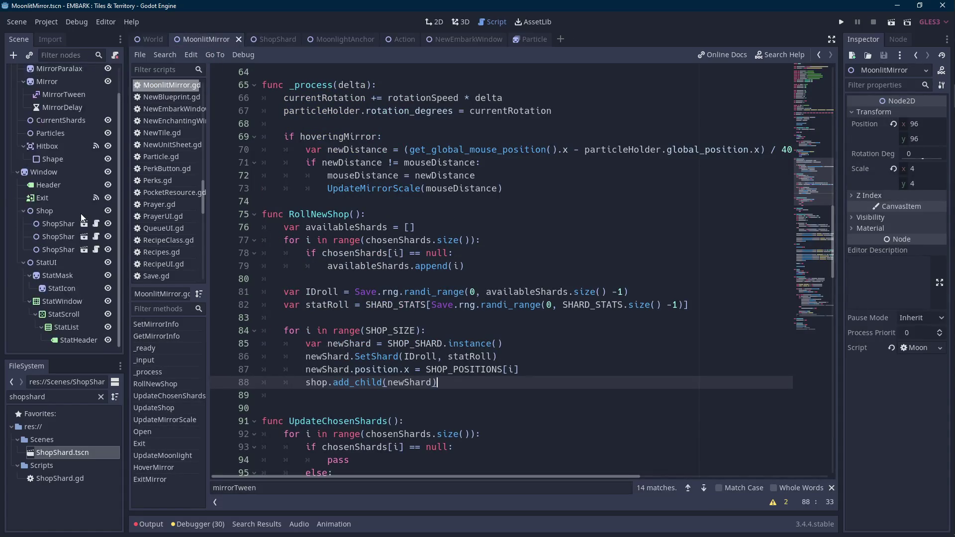
pyautogui.scroll(2, 72, 240)
pyautogui.rightClick(58, 73)
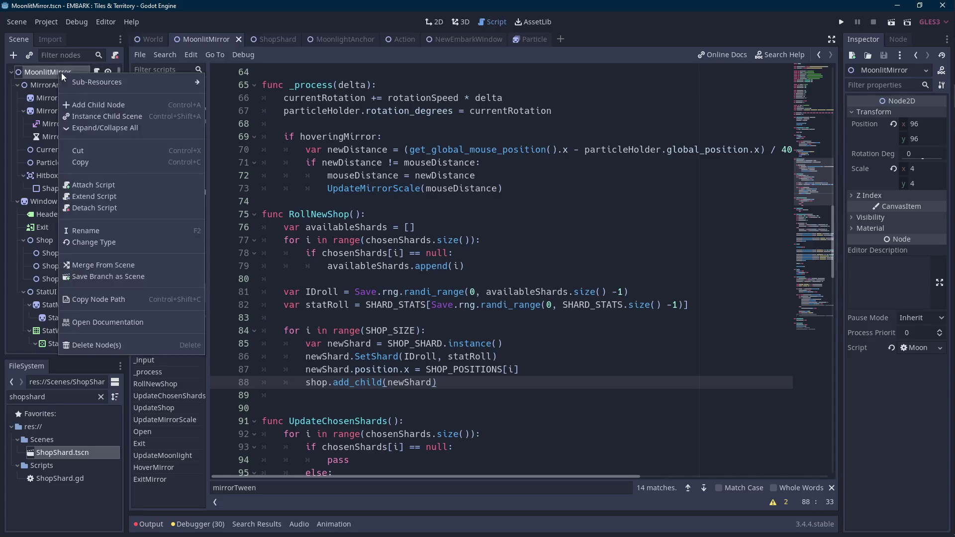
pyautogui.click(92, 102)
pyautogui.write('timer')
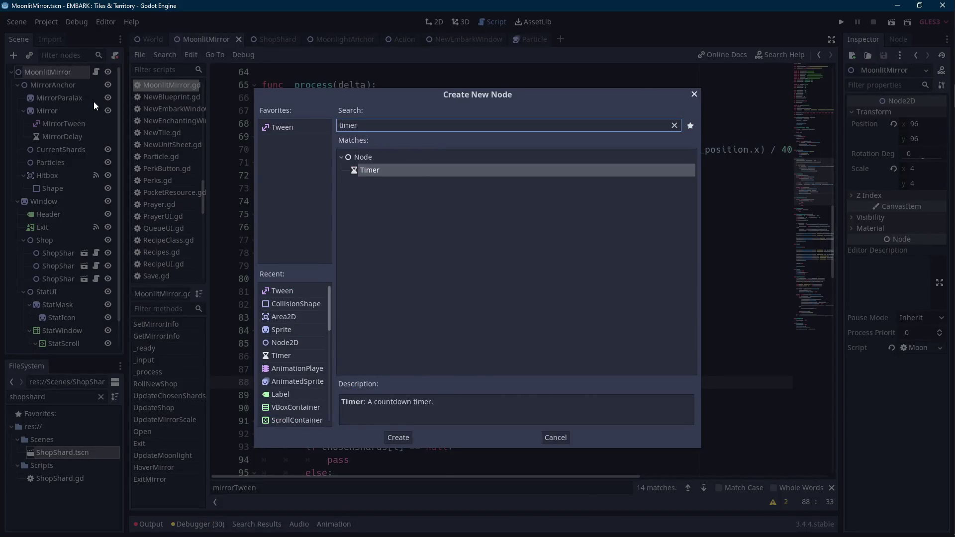
pyautogui.press('Return')
pyautogui.doubleClick(59, 343)
pyautogui.write('S')
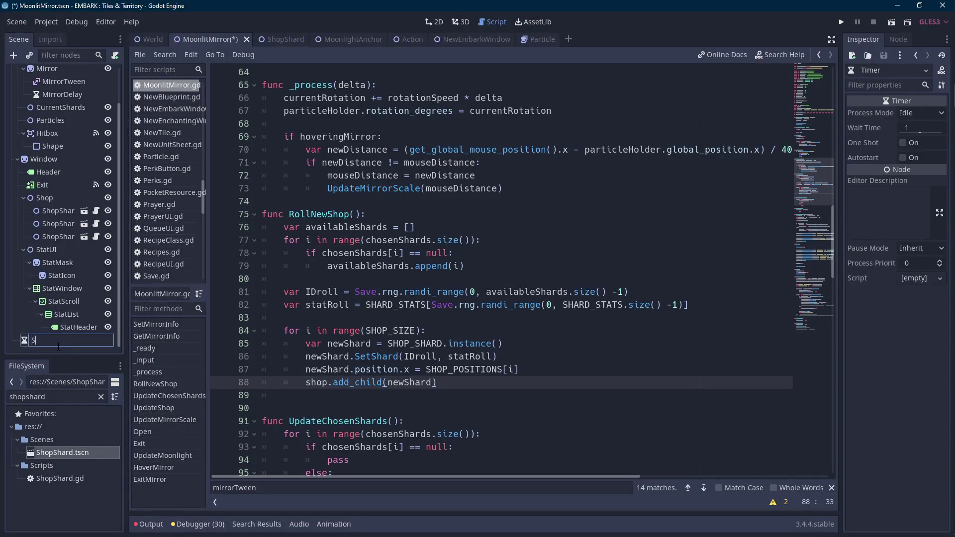
pyautogui.write('hopDelay')
pyautogui.press('Return')
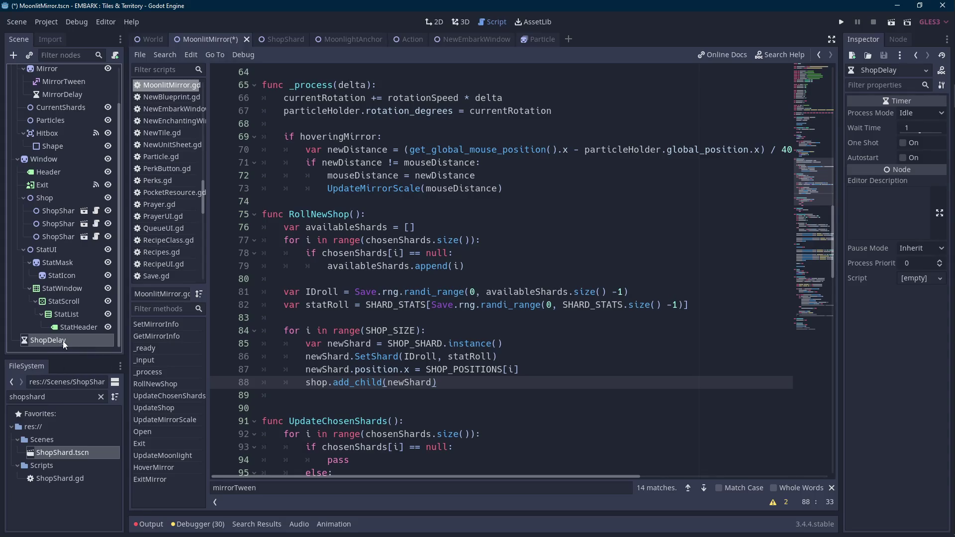
pyautogui.doubleClick(61, 341)
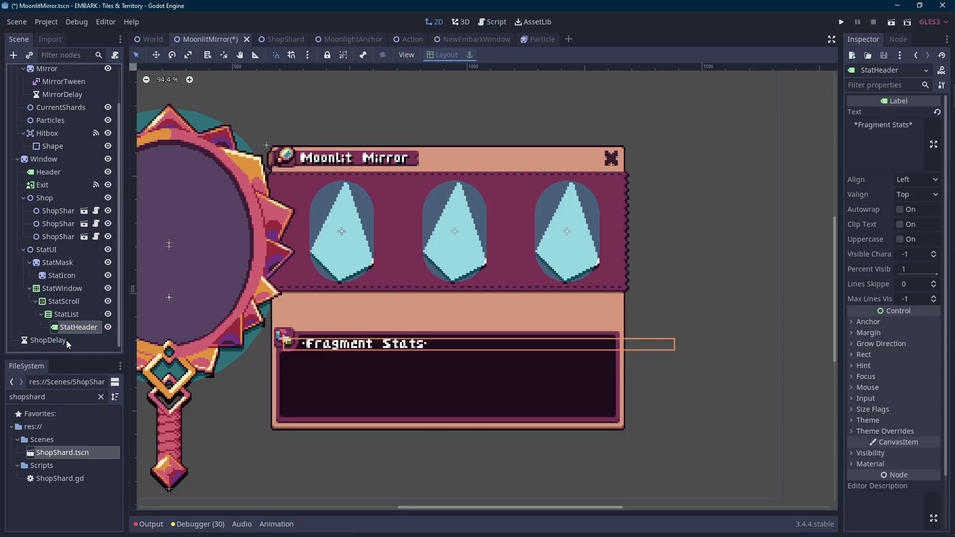
pyautogui.moveTo(61, 340); pyautogui.dragTo(58, 159)
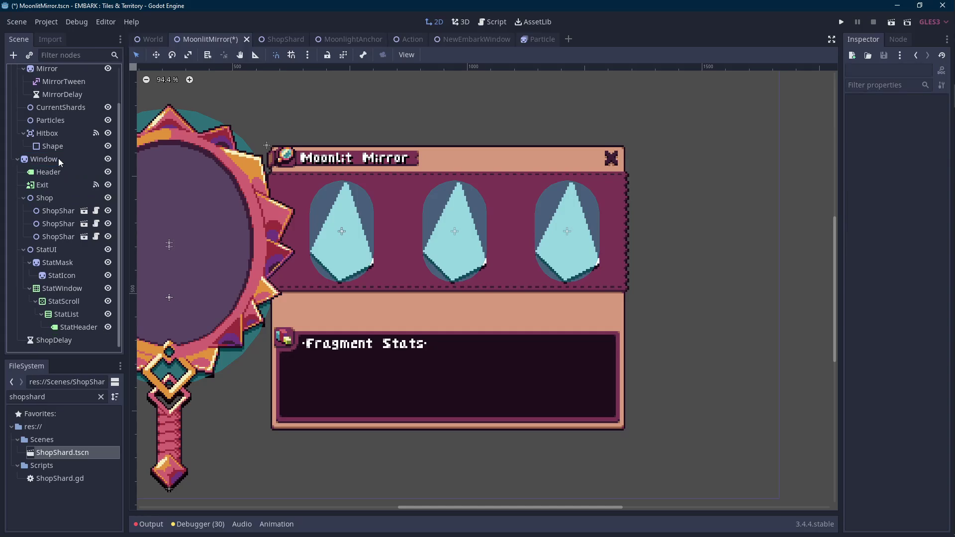
# Delete the three placeholder ShopShard instances under Shop, then open the MoonlitMirror script
pyautogui.click(63, 236)
pyautogui.keyDown('shift'); pyautogui.click(58, 210); pyautogui.keyUp('shift')
pyautogui.press('Delete')
pyautogui.click(450, 282)
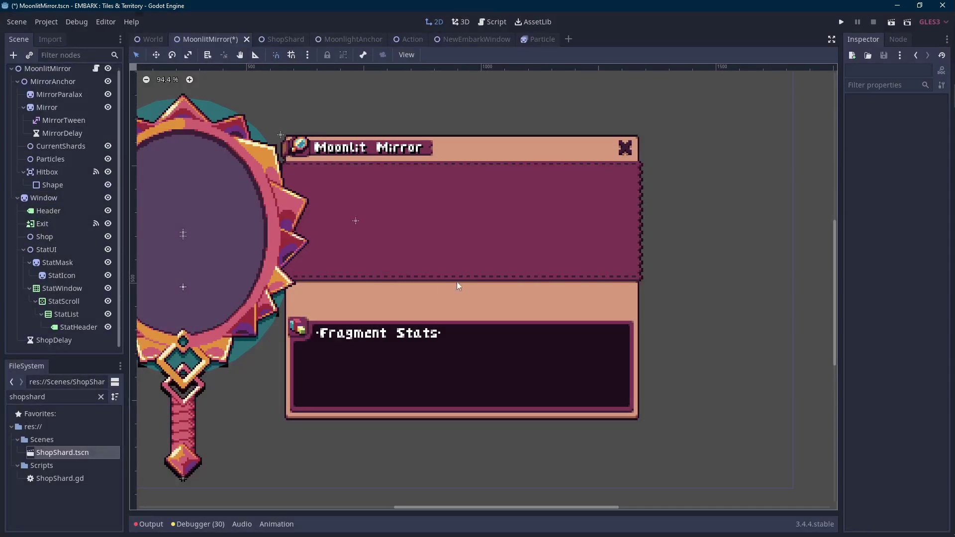
pyautogui.click(95, 72)
pyautogui.scroll(15, 417, 232)
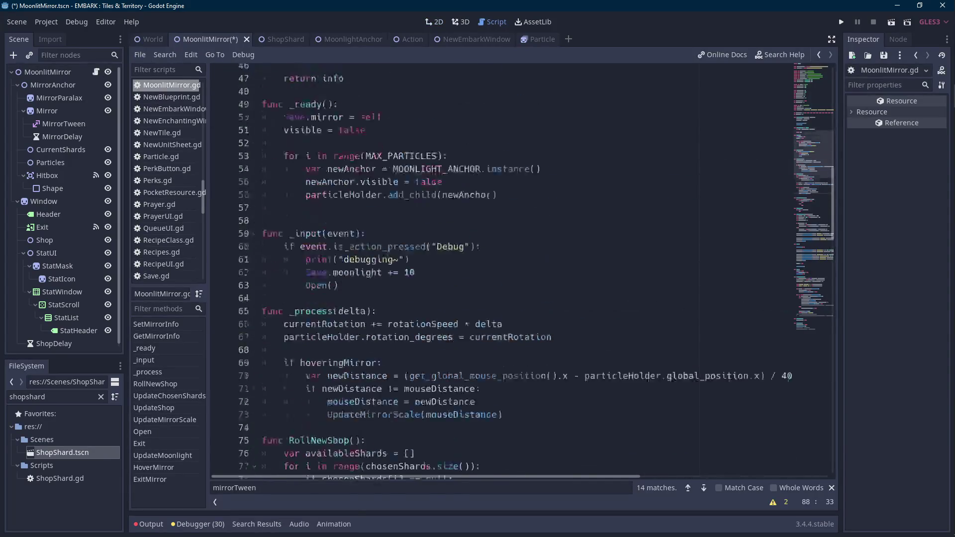
# Declare onready var shopDelay = $Window/ShopDelay below the shop variable and save
pyautogui.scroll(-4, 417, 233)
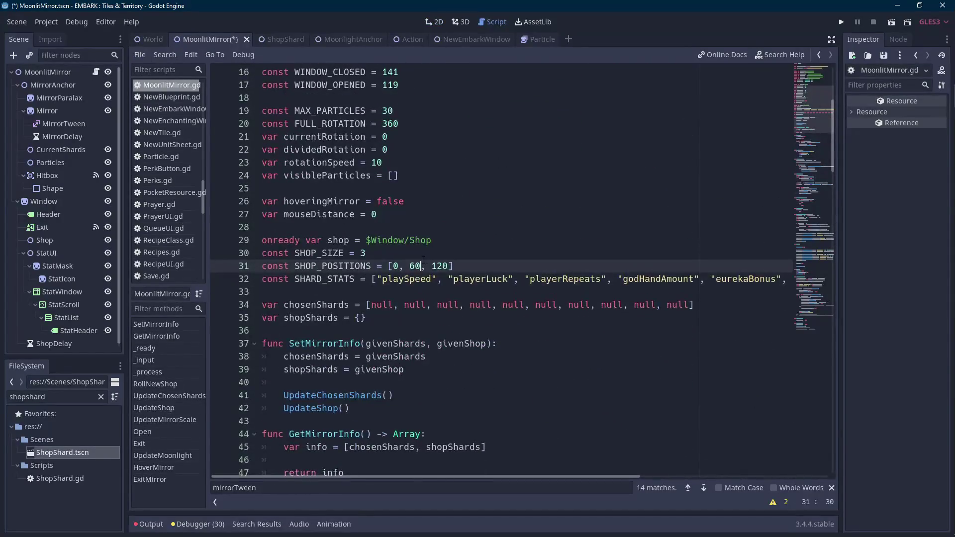
pyautogui.click(477, 242)
pyautogui.press('Return')
pyautogui.write('onready ')
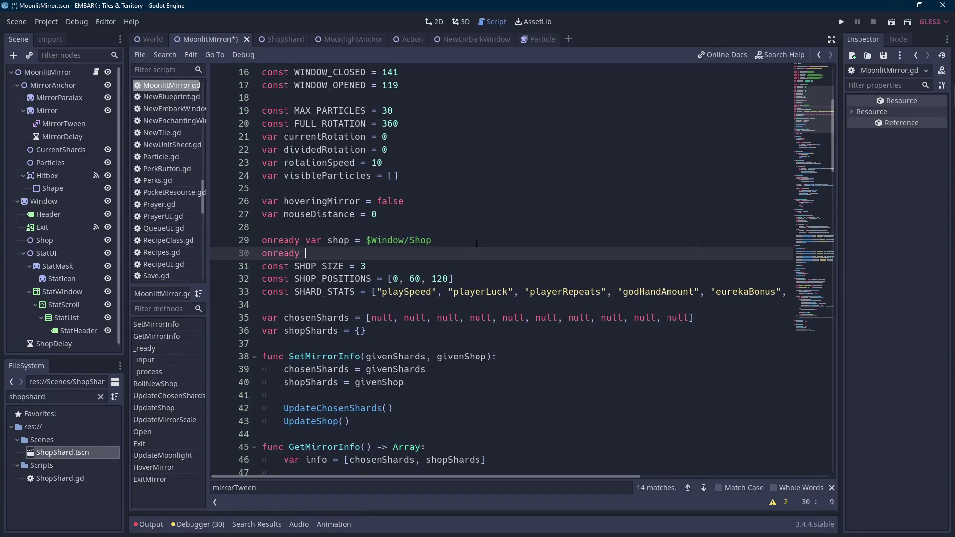
pyautogui.write('var shopDelay = $sh')
pyautogui.write('opD')
pyautogui.press('Return')
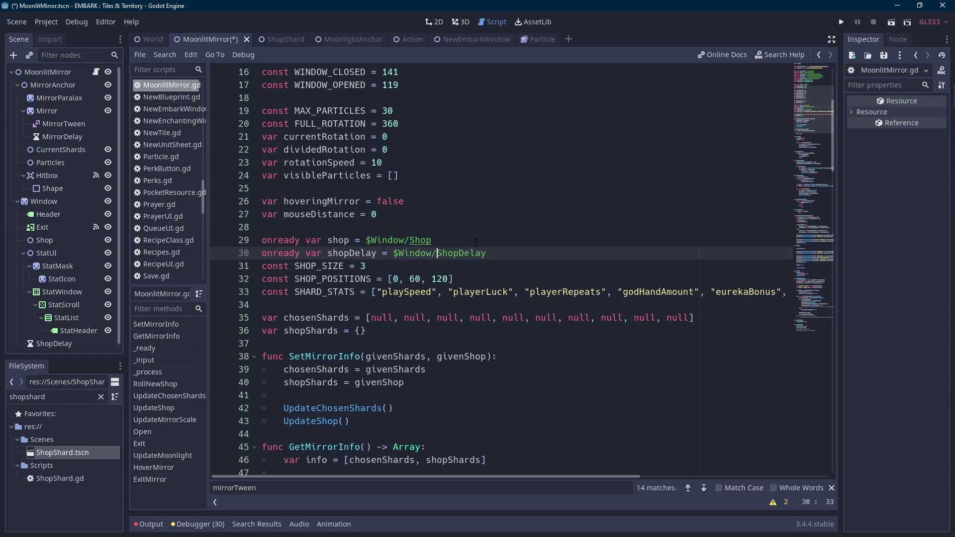
pyautogui.hotkey('ctrl', 's')
# Add shopDelay.start(0.1) on line 90 inside RollNewShop's loop
pyautogui.scroll(-16, 477, 246)
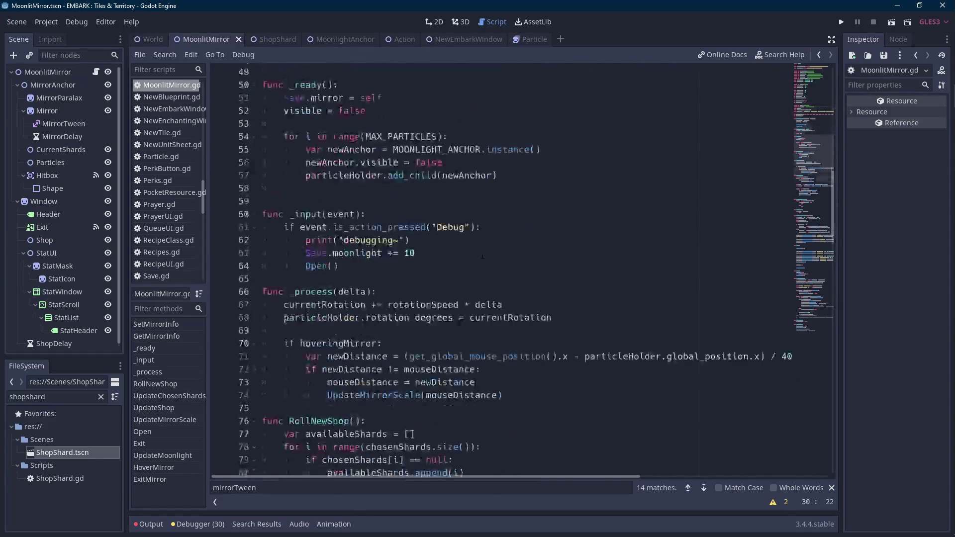
pyautogui.scroll(-2, 483, 254)
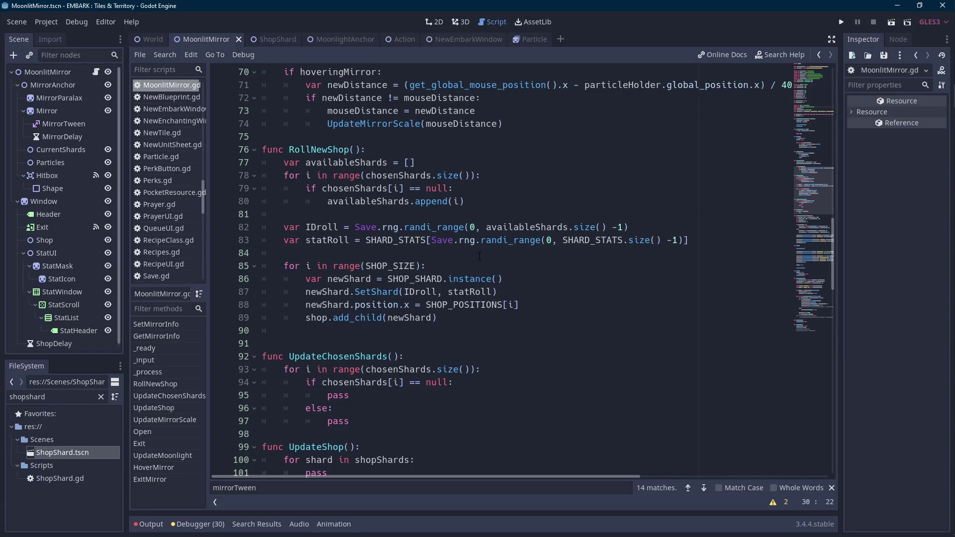
pyautogui.click(355, 330)
pyautogui.write('shopDelay.')
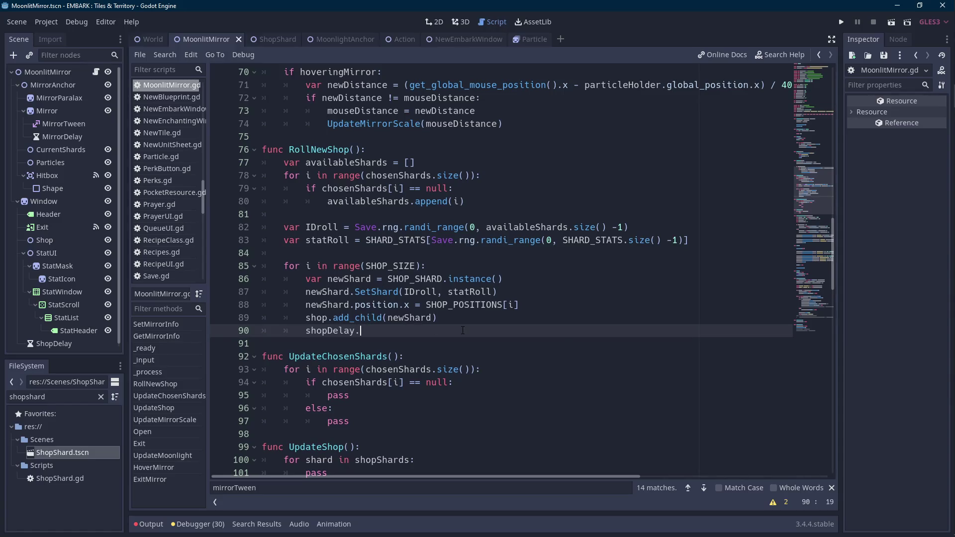
pyautogui.write('start(0.15')
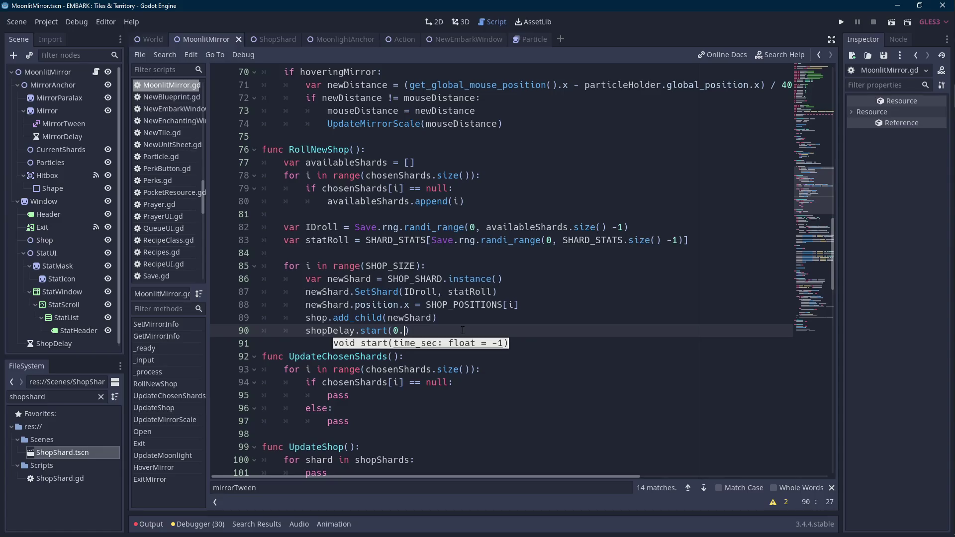
pyautogui.press('BackSpace')
pyautogui.press('End')
# Add yield(shopDelay, "timeout") on the next line to wait for the timer
pyautogui.press('Return')
pyautogui.write('yield(')
pyautogui.press('Up')
pyautogui.hotkey('ctrl', 'Left')
pyautogui.hotkey('ctrl', 'shift', 'Right')
pyautogui.hotkey('ctrl', 'c')
pyautogui.press('Down')
pyautogui.press('Left')
pyautogui.hotkey('ctrl', 'v')
pyautogui.write(',')
pyautogui.press('Down')
pyautogui.press('Down')
pyautogui.press('Down')
pyautogui.press('Return')
pyautogui.press('Right')
pyautogui.press('Right')
pyautogui.press('Right')
# In ShopShard.gd, start a shardTween.interpolate_property call below the colour assignment
pyautogui.click(273, 39)
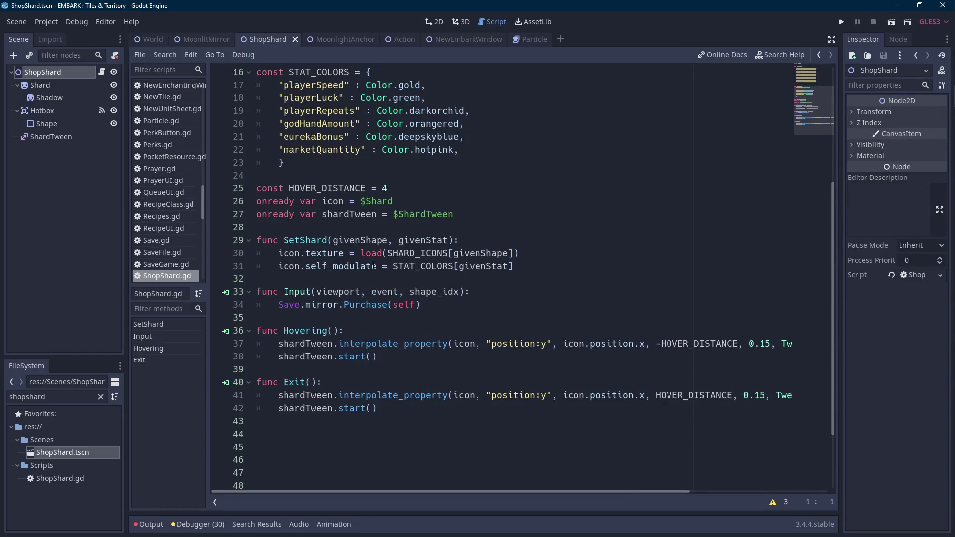
pyautogui.click(539, 264)
pyautogui.press('Return')
pyautogui.press('Return')
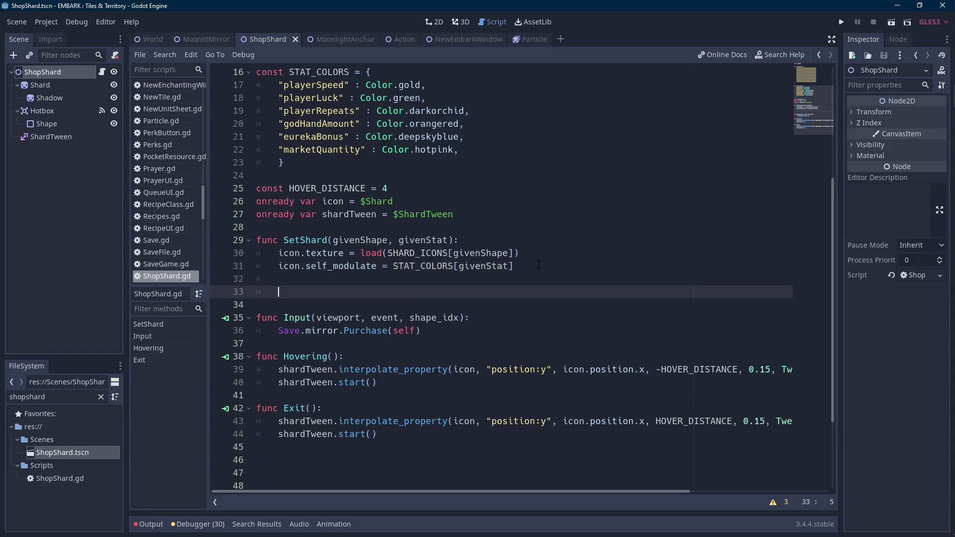
pyautogui.write('shardTween.i')
pyautogui.write('nter')
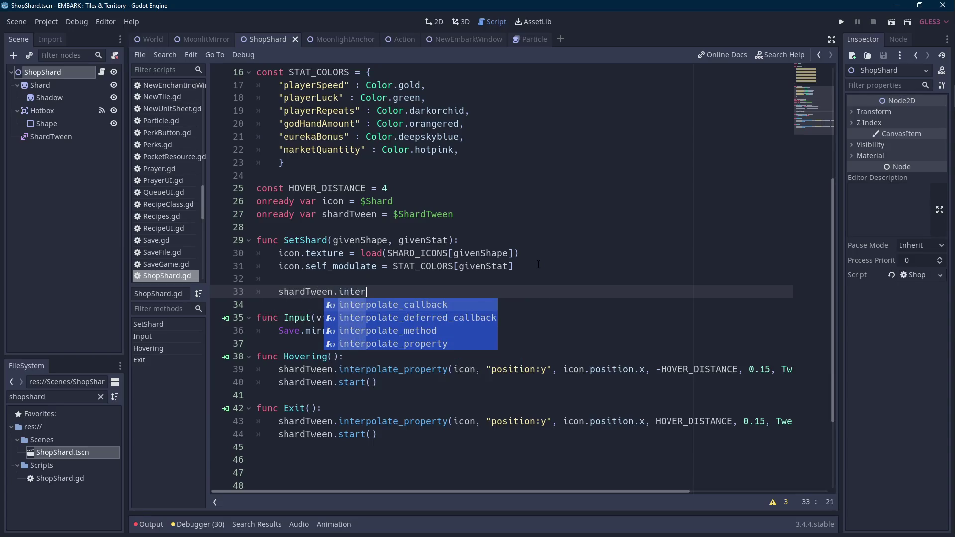
pyautogui.press('Up')
pyautogui.press('Return')
# Add a yield(self, "ready") line under the SetShard signature
pyautogui.press('Up')
pyautogui.press('Up')
pyautogui.press('Up')
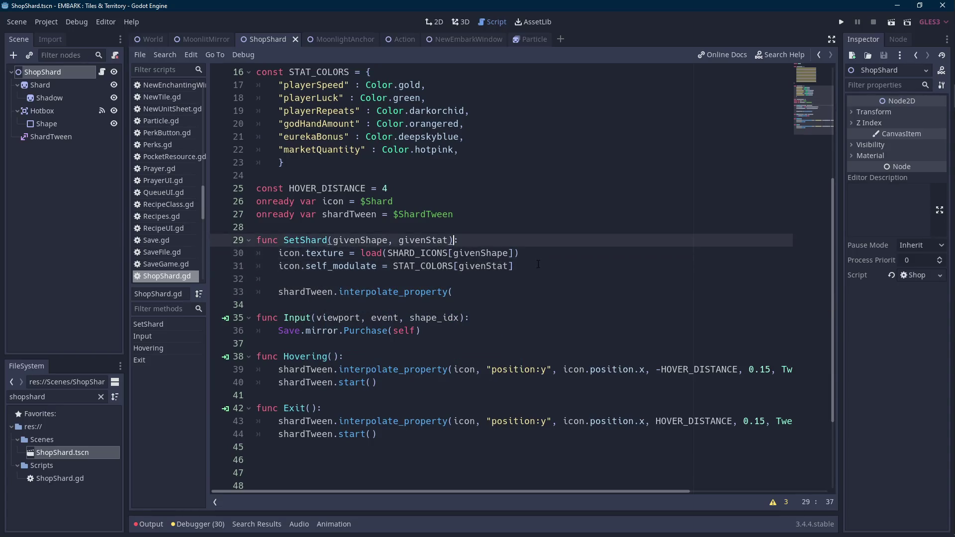
pyautogui.press('Return')
pyautogui.write('yield,')
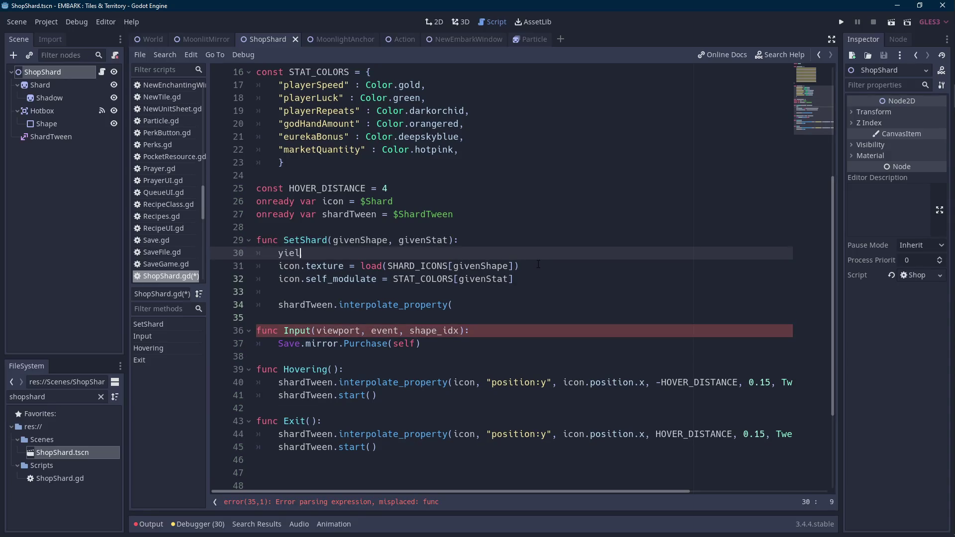
pyautogui.press('BackSpace')
pyautogui.write('(self,')
pyautogui.press('Down')
pyautogui.press('Down')
pyautogui.press('Down')
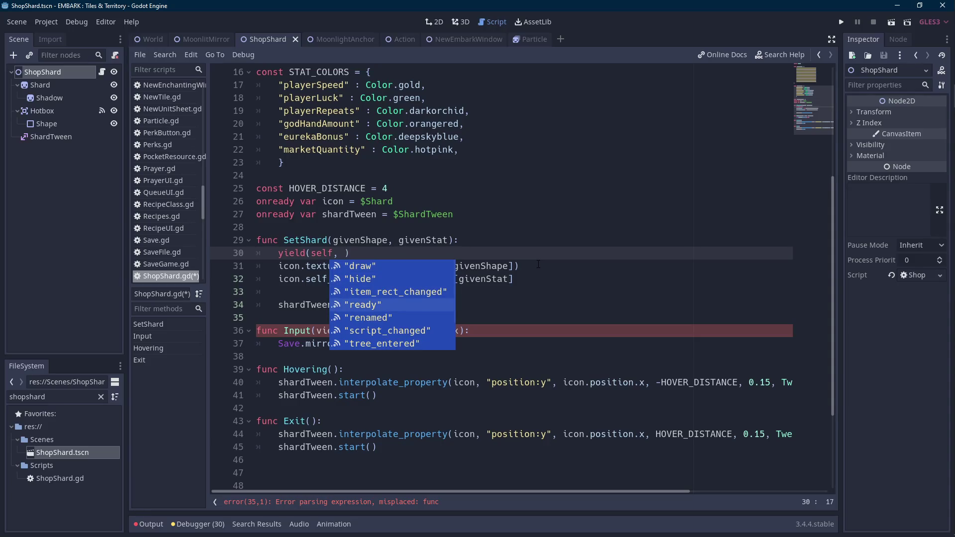
pyautogui.press('Return')
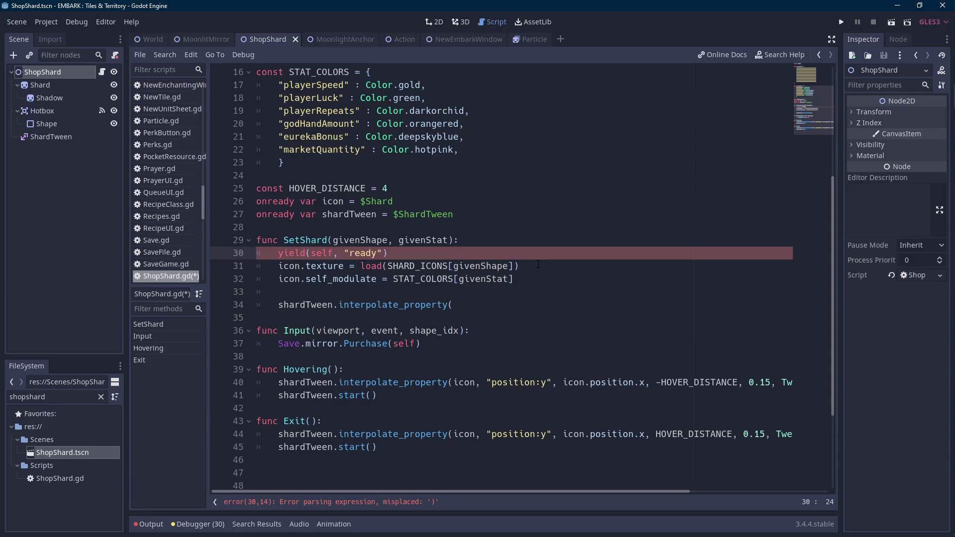
pyautogui.press('Down')
pyautogui.press('Down')
pyautogui.press('Down')
pyautogui.press('End')
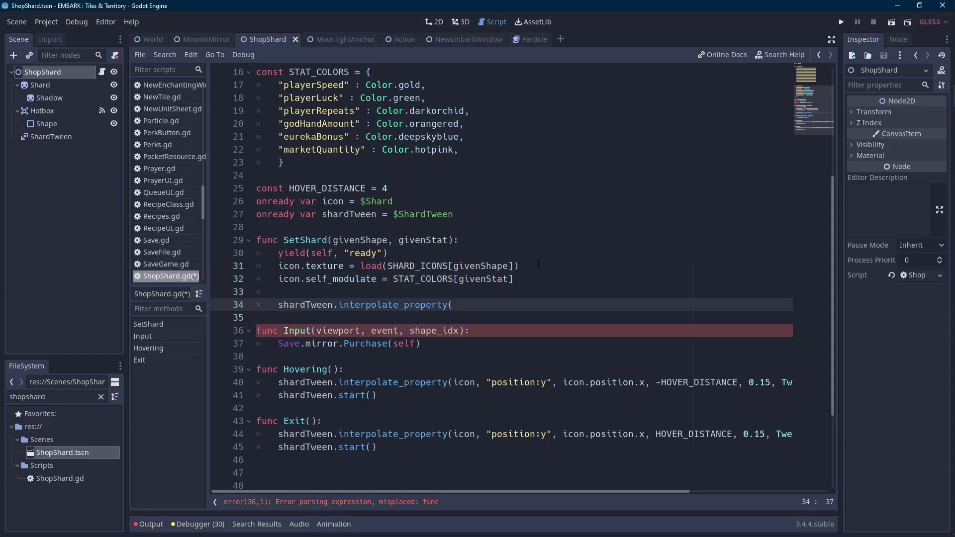
# Make the tween move icon's position:y to -HOVER_DISTANCE * 2 over .4 with TRANS_CUBIC
pyautogui.doubleClick(465, 382)
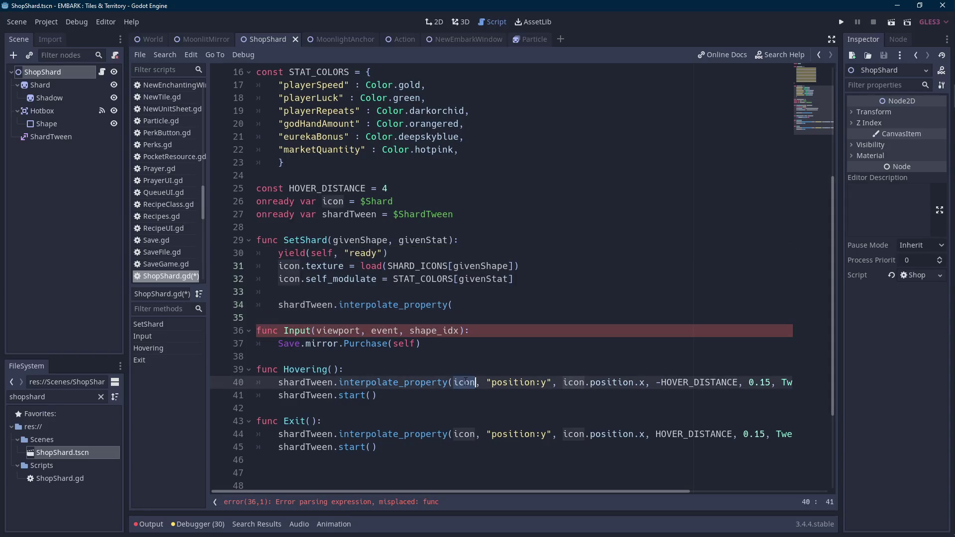
pyautogui.click(484, 305)
pyautogui.hotkey('ctrl', 'v')
pyautogui.write(',')
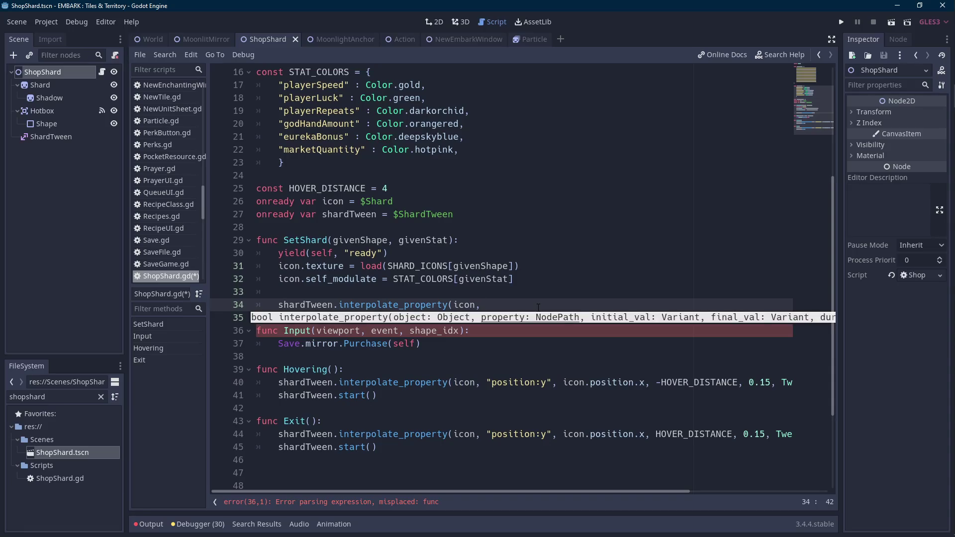
pyautogui.write(' "position:')
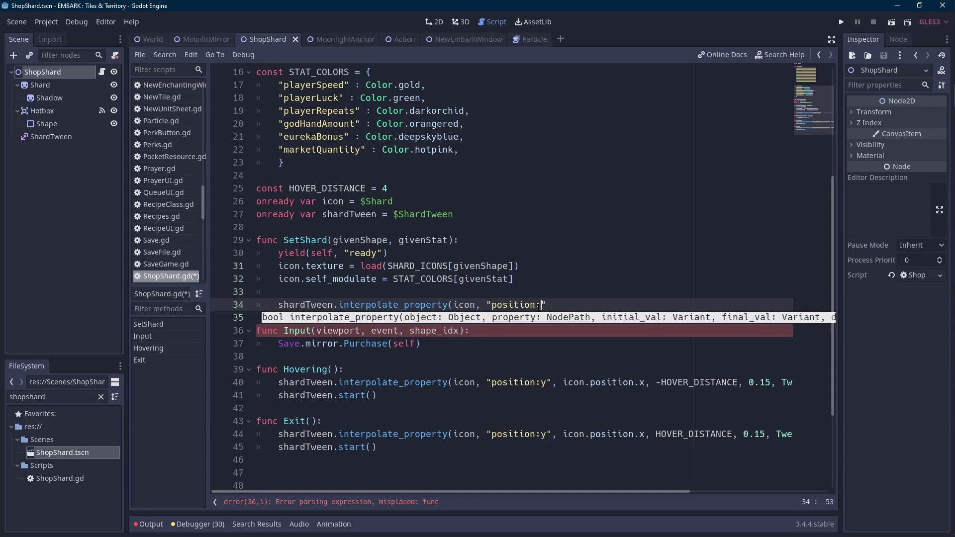
pyautogui.write('y", o')
pyautogui.press('BackSpace')
pyautogui.write('icon')
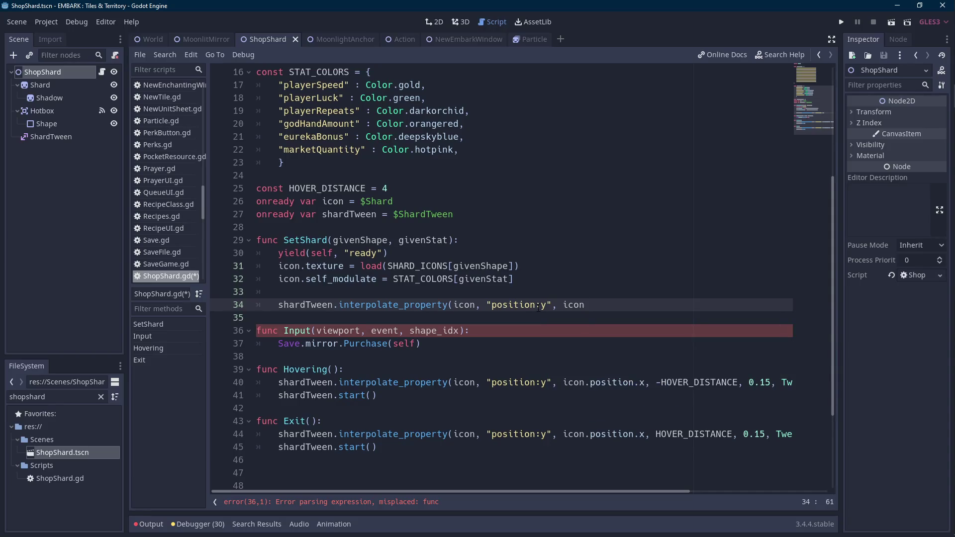
pyautogui.write('.posi')
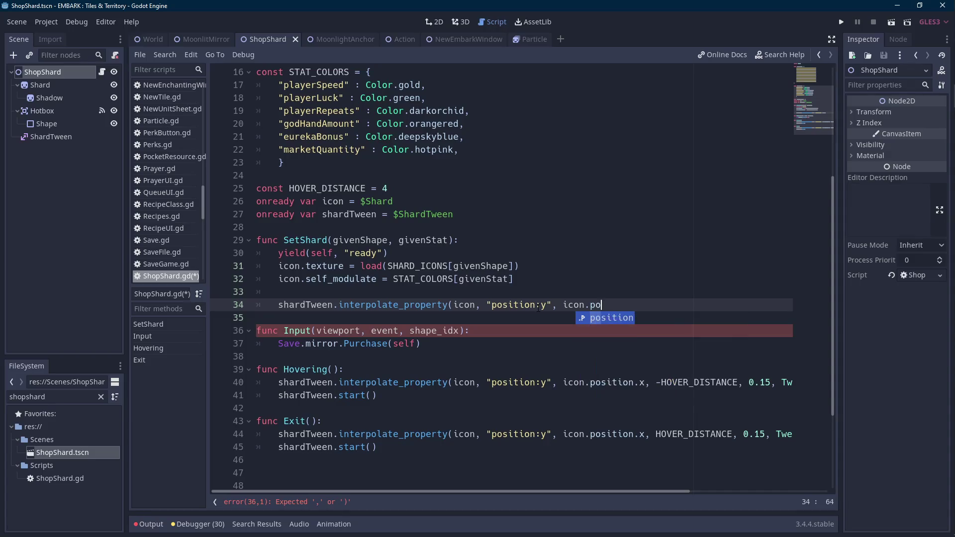
pyautogui.press('Return')
pyautogui.write('.x, ')
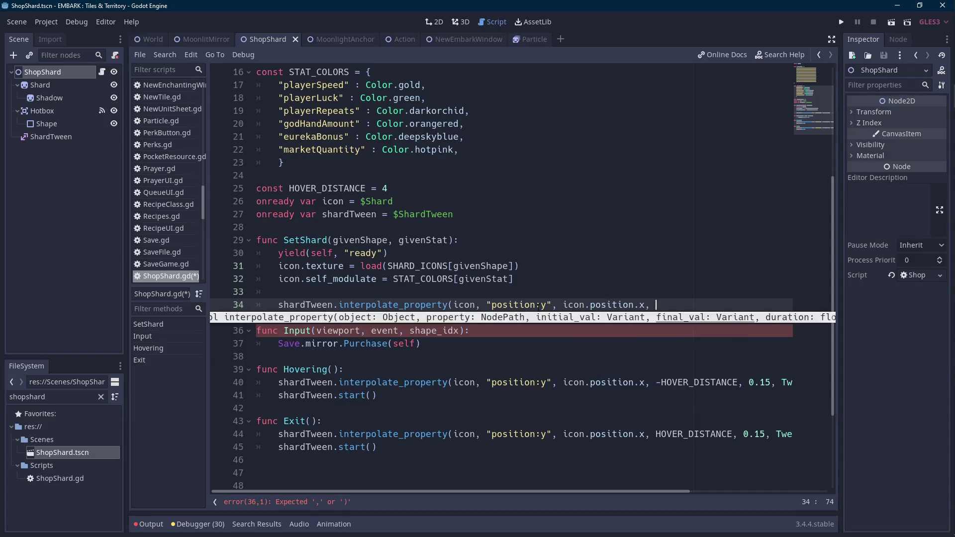
pyautogui.write('-hov')
pyautogui.press('Return')
pyautogui.write('* 2, .')
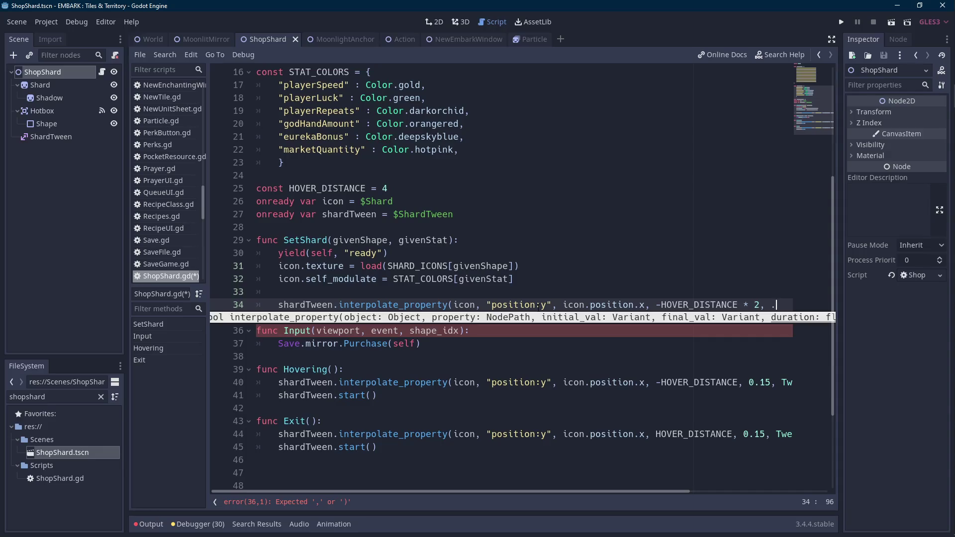
pyautogui.write('4,')
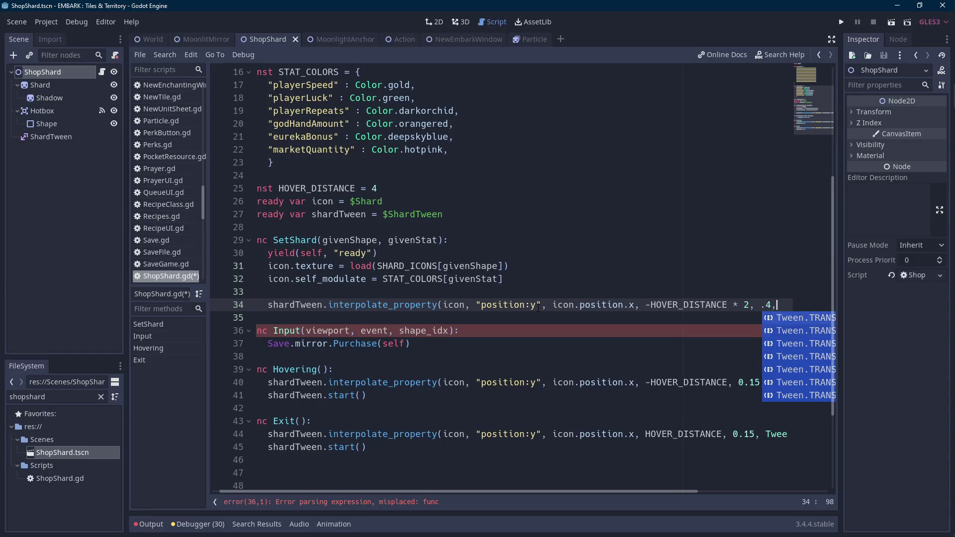
pyautogui.press('Return')
pyautogui.write(',')
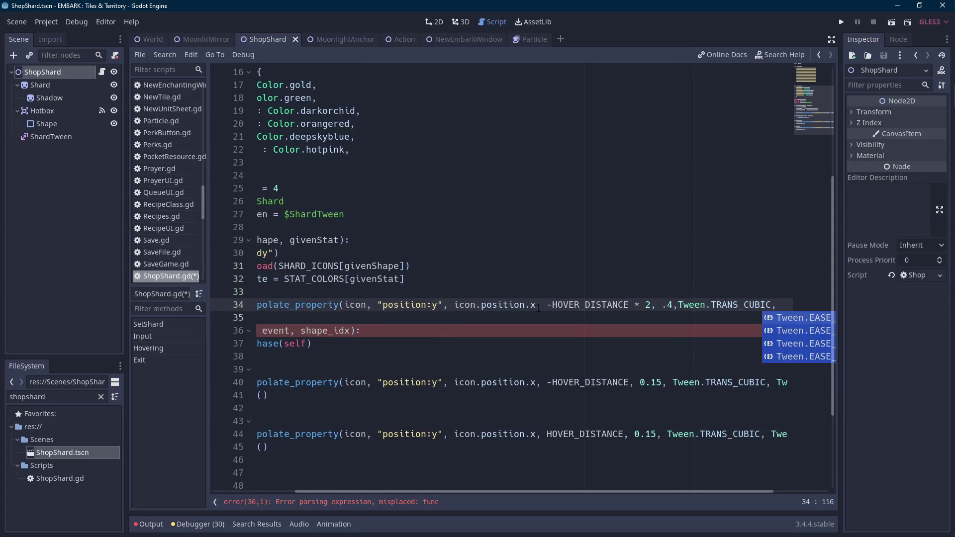
# Set the tween's easing to Tween.EASE_OUT and tidy the argument spacing
pyautogui.press('Down')
pyautogui.press('Down')
pyautogui.press('Up')
pyautogui.press('Return')
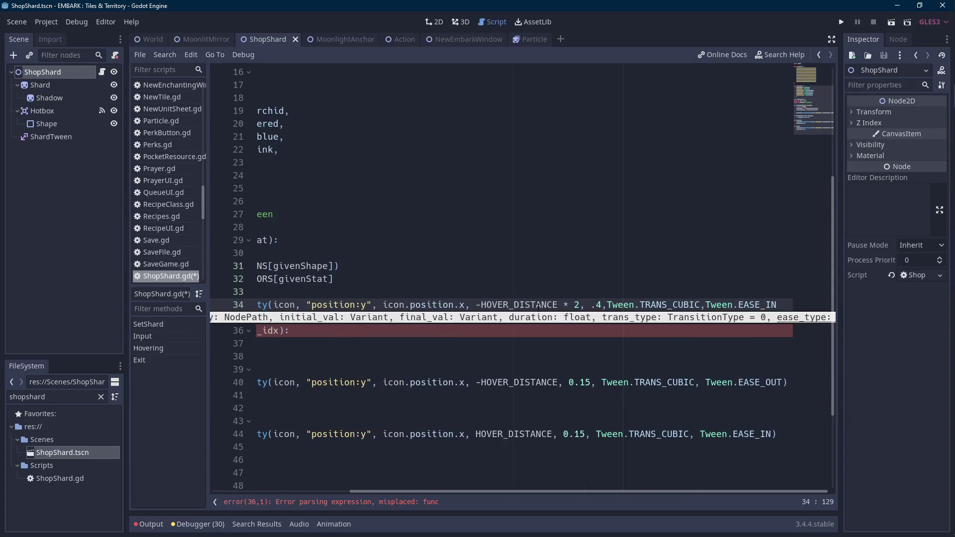
pyautogui.press('BackSpace')
pyautogui.press('BackSpace')
pyautogui.press('BackSpace')
pyautogui.press('Return')
pyautogui.hotkey('ctrl', 'Left')
pyautogui.hotkey('ctrl', 'Left')
pyautogui.hotkey('ctrl', 'Left')
pyautogui.hotkey('ctrl', 'Left')
pyautogui.press('End')
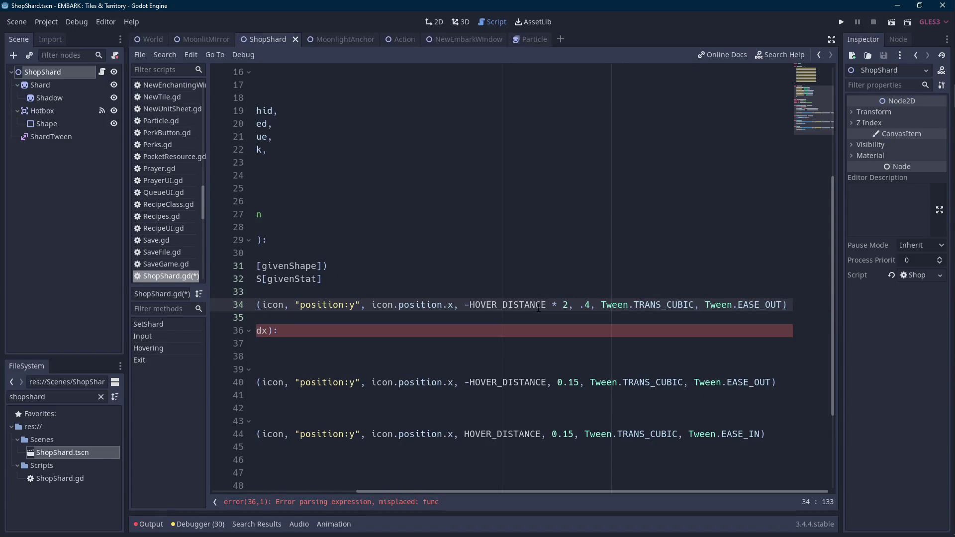
# Duplicate the line 34 tween call onto a new line 35
pyautogui.hotkey('ctrl', 'shift', 'Left')
pyautogui.hotkey('ctrl', 'shift', 'Left')
pyautogui.hotkey('ctrl', 'shift', 'Left')
pyautogui.hotkey('shift', 'Home')
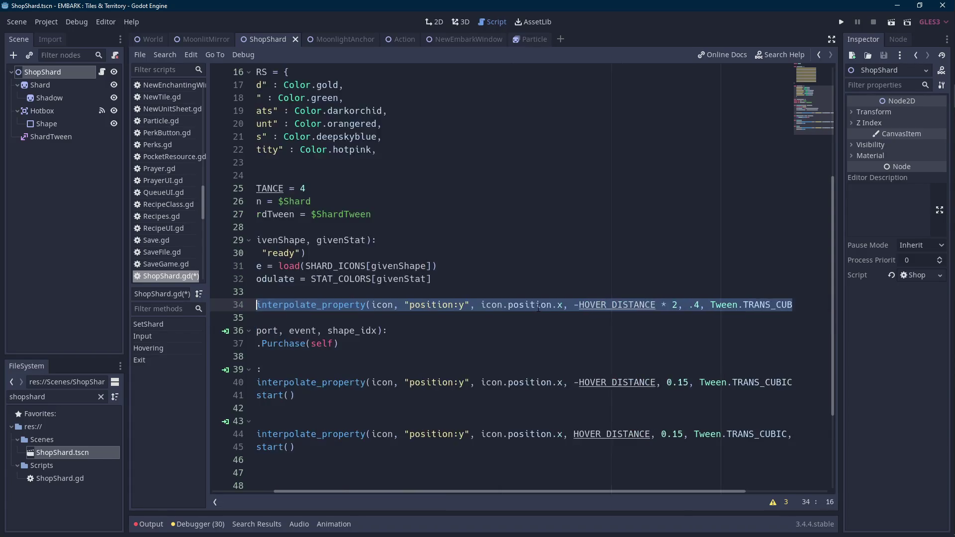
pyautogui.hotkey('shift', 'Home')
pyautogui.press('End')
pyautogui.press('Return')
pyautogui.press('BackSpace')
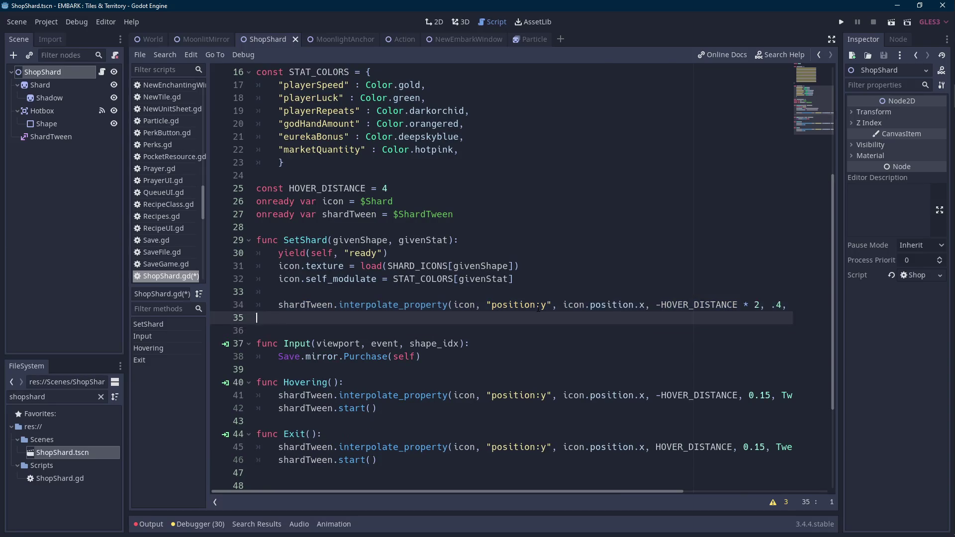
pyautogui.write('shardTween.interpolate_property(icon, "position:y", icon.position.x, -HOVER_DISTANCE * 2, .4, Tween.TRANS_CUBIC, Tween.EASE_OUT)')
pyautogui.hotkey('ctrl', 'Left')
pyautogui.hotkey('ctrl', 'Left')
pyautogui.hotkey('ctrl', 'Left')
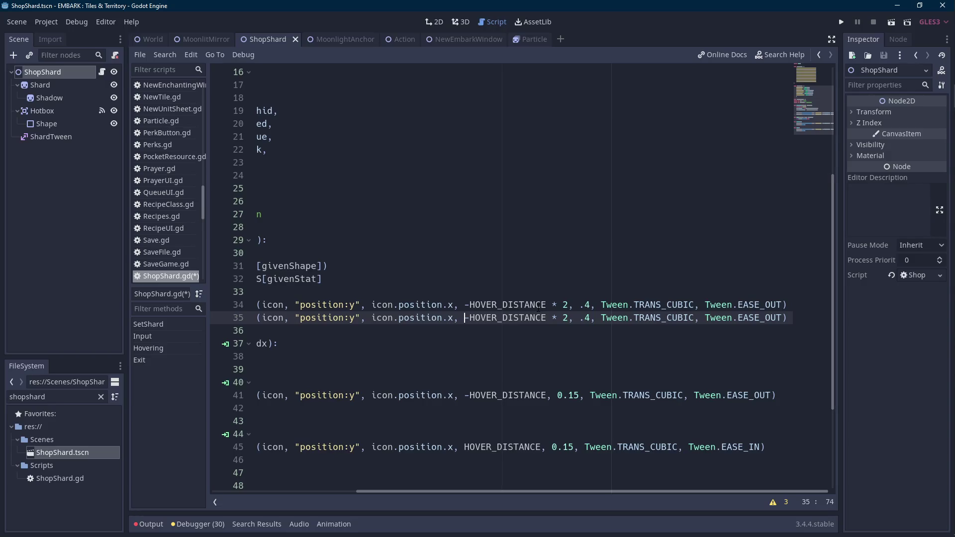
pyautogui.moveTo(538, 488); pyautogui.dragTo(376, 489)
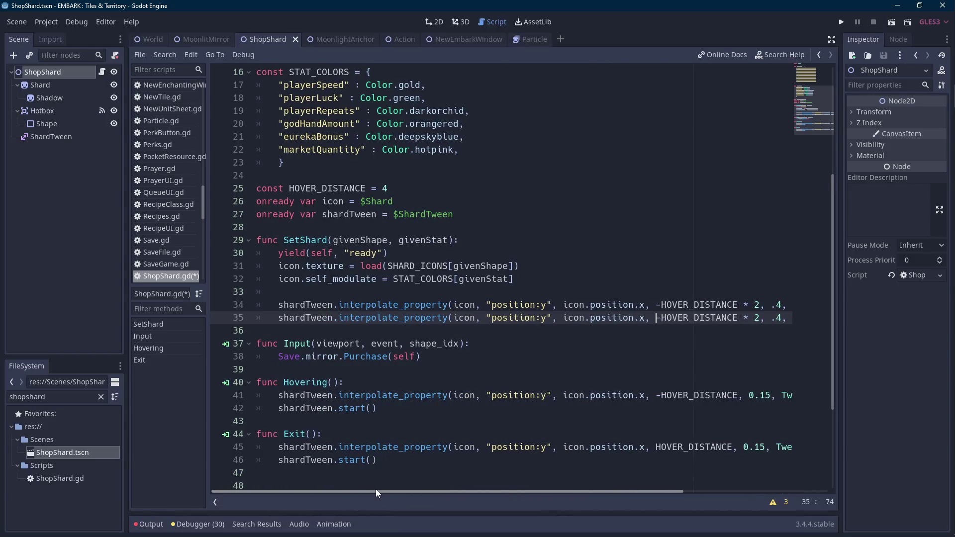
# Replace HOVER_DISTANCE with 0 in the Exit() tween
pyautogui.click(71, 85)
pyautogui.click(102, 73)
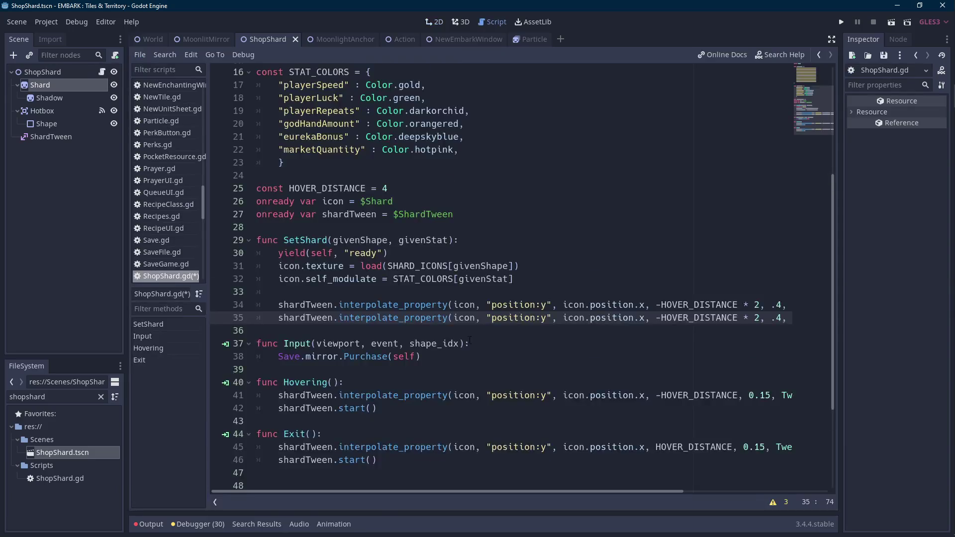
pyautogui.doubleClick(691, 305)
pyautogui.write('0')
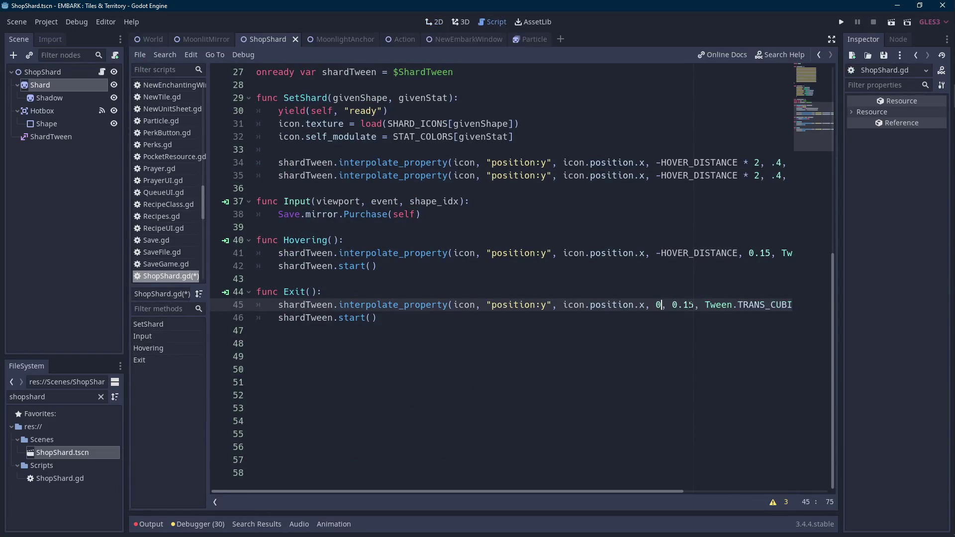
pyautogui.scroll(2, 690, 311)
pyautogui.scroll(1, 691, 298)
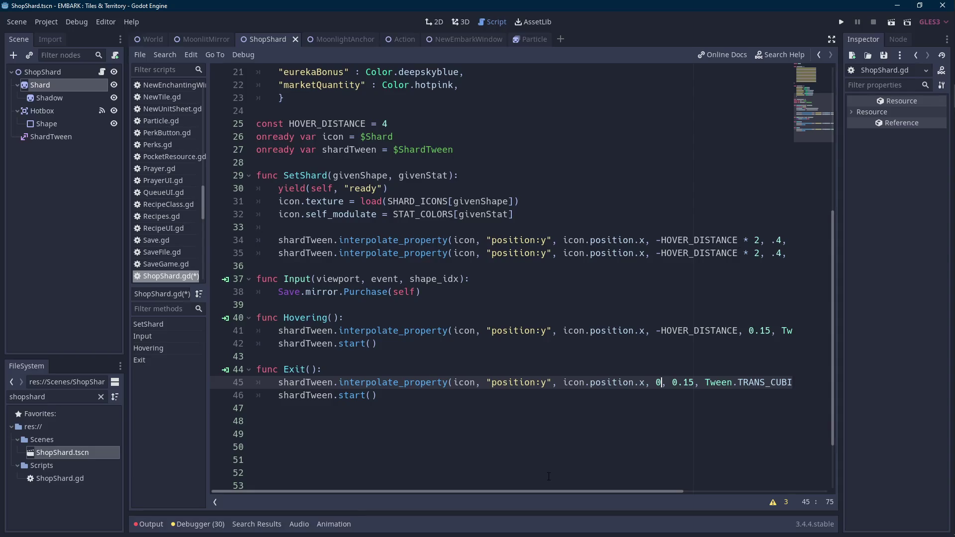
# Change line 35's target to 0 and its transition to TRANS_EXPO
pyautogui.moveTo(557, 492); pyautogui.dragTo(709, 479)
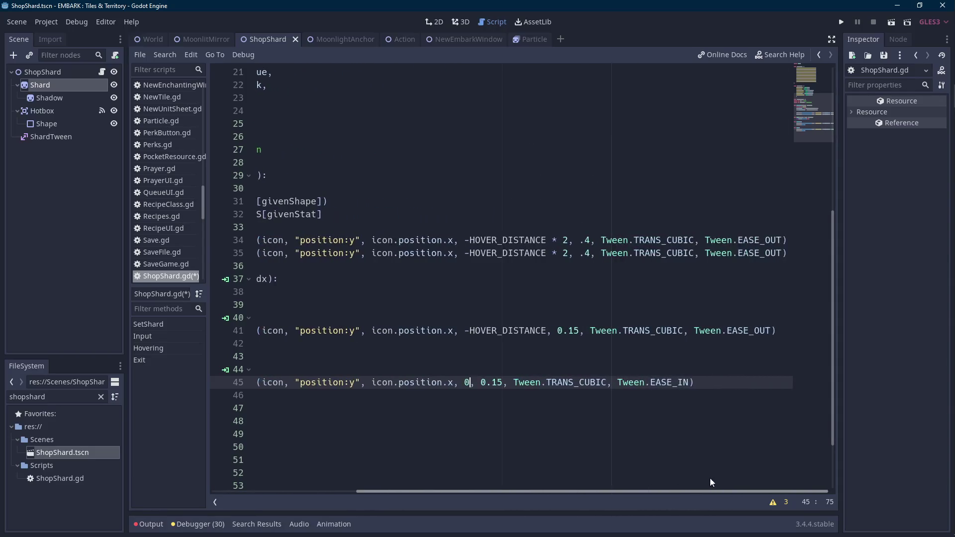
pyautogui.moveTo(568, 253); pyautogui.dragTo(465, 254)
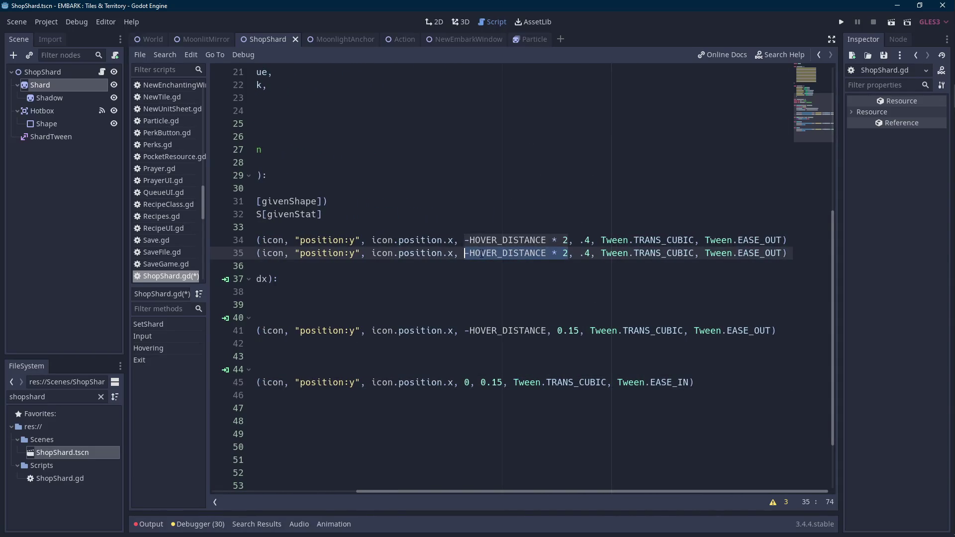
pyautogui.write('0')
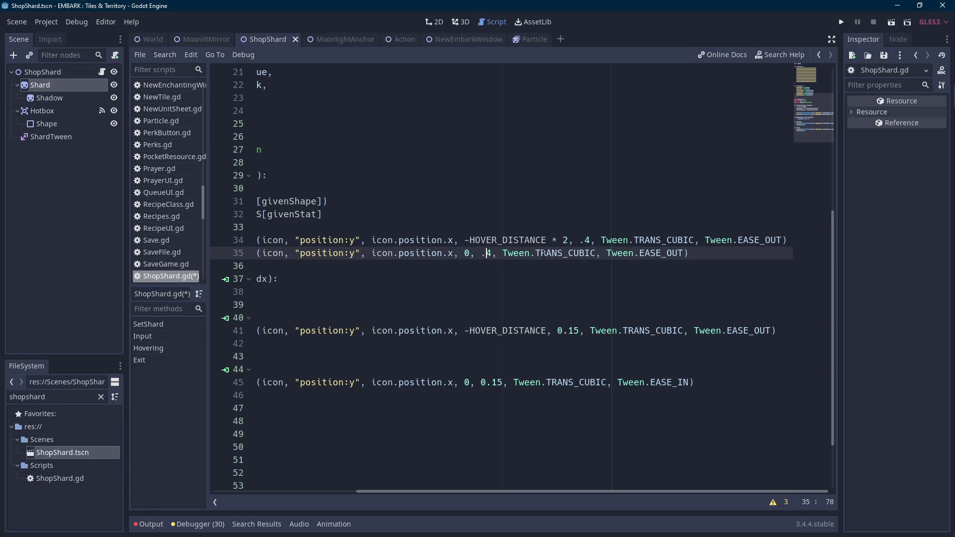
pyautogui.press('End')
pyautogui.hotkey('ctrl', 'Left')
pyautogui.hotkey('ctrl', 'Left')
pyautogui.hotkey('ctrl', 'Left')
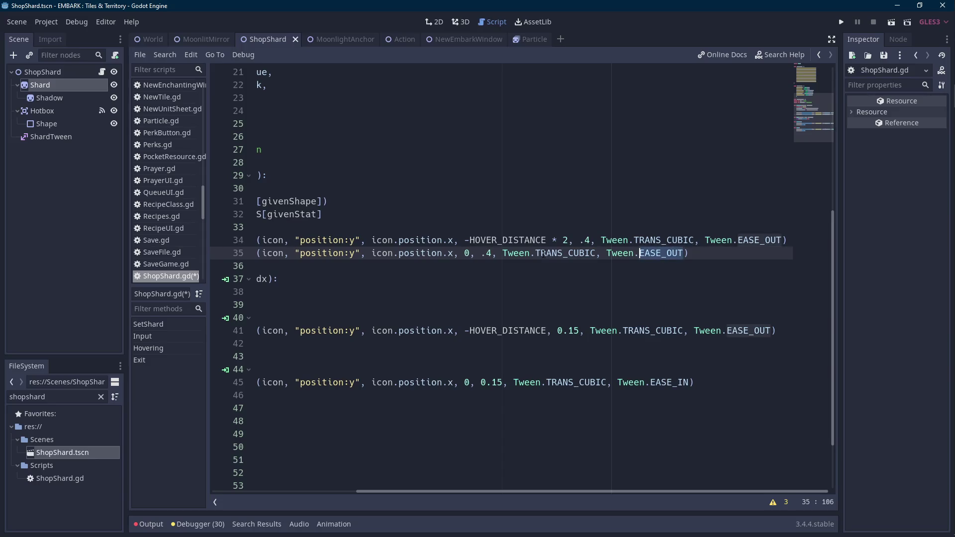
pyautogui.hotkey('ctrl', 'shift', 'Right')
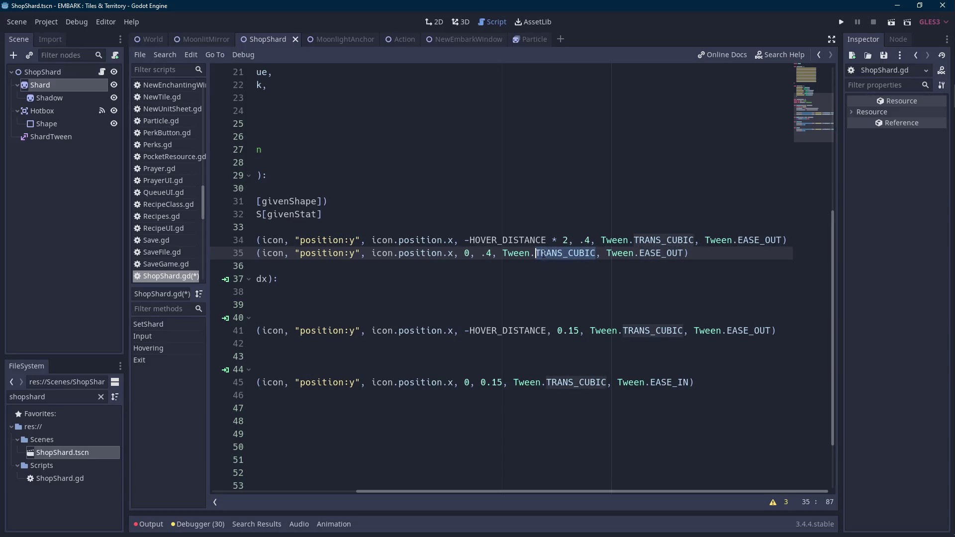
pyautogui.write('EXP')
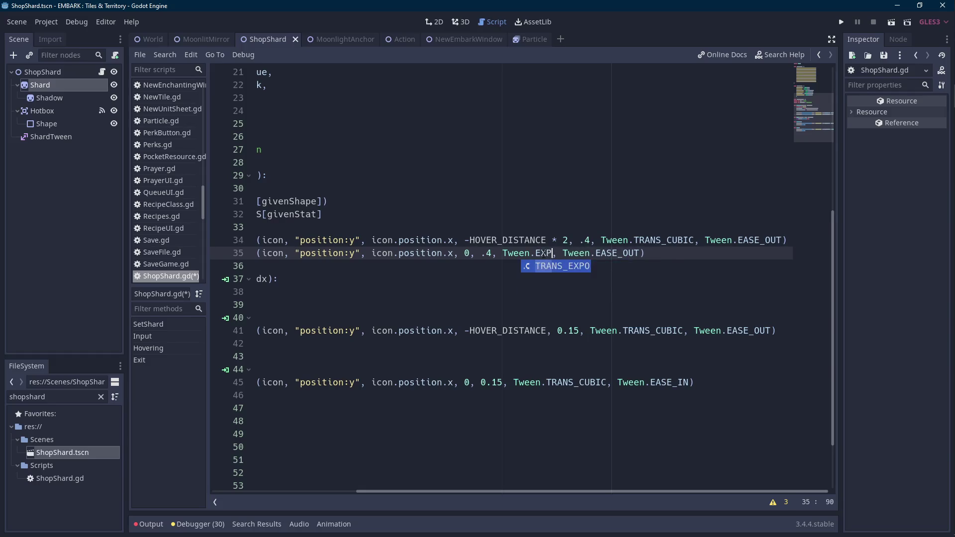
pyautogui.press('Return')
# Switch line 35's easing to EASE_IN and save the script
pyautogui.press('End')
pyautogui.press('Left')
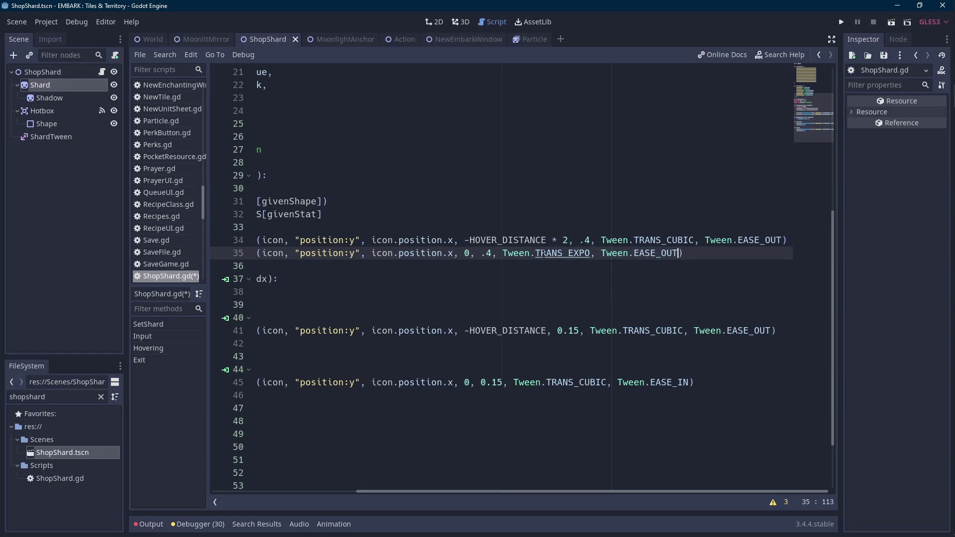
pyautogui.hotkey('ctrl', 'shift', 'Left')
pyautogui.write('E_IN')
pyautogui.hotkey('ctrl', 's')
# Add ', ' before line 35's closing parenthesis and start an indented line 36
pyautogui.moveTo(550, 491)
pyautogui.mouseDown()
pyautogui.moveTo(439, 482)
pyautogui.moveTo(542, 482)
pyautogui.mouseUp()
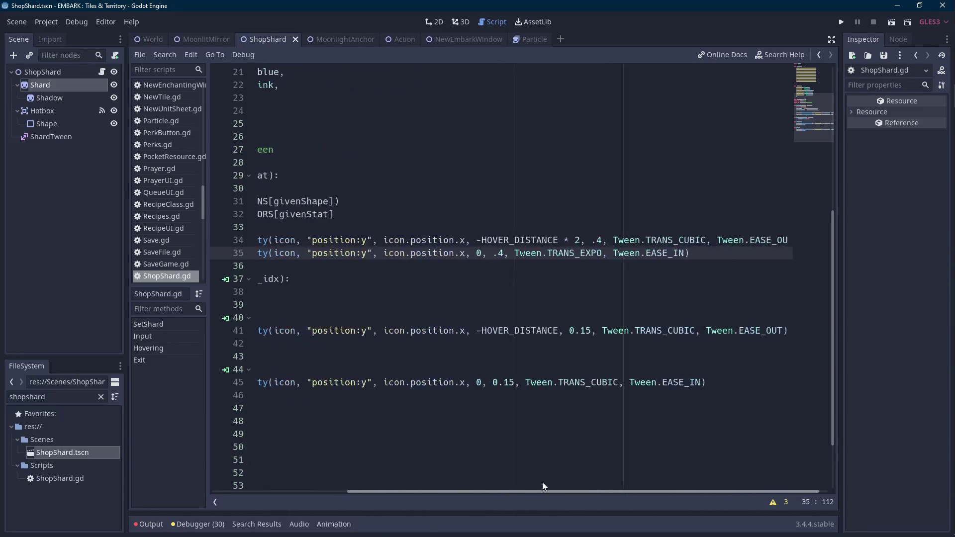
pyautogui.moveTo(693, 253); pyautogui.dragTo(791, 252)
pyautogui.click(770, 253)
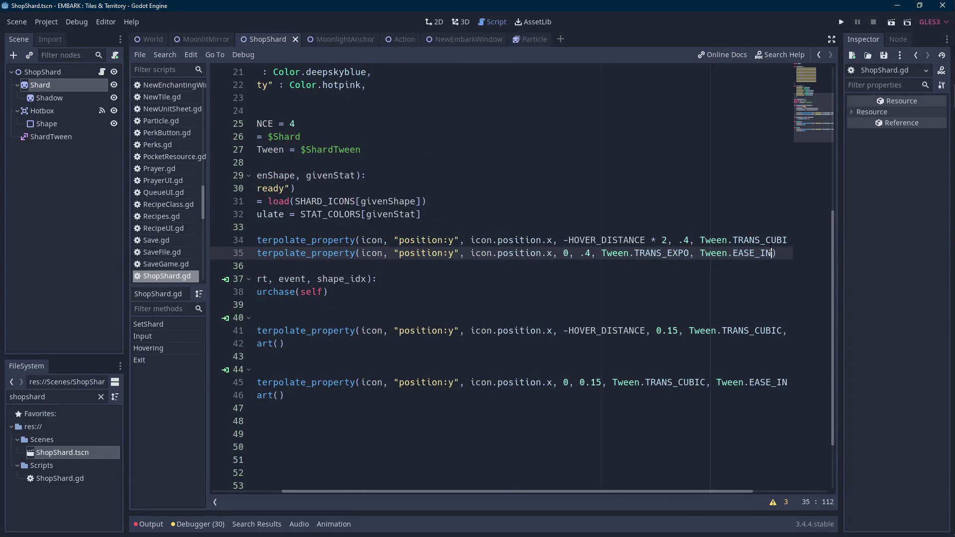
pyautogui.write(',')
pyautogui.press('End')
pyautogui.press('Return')
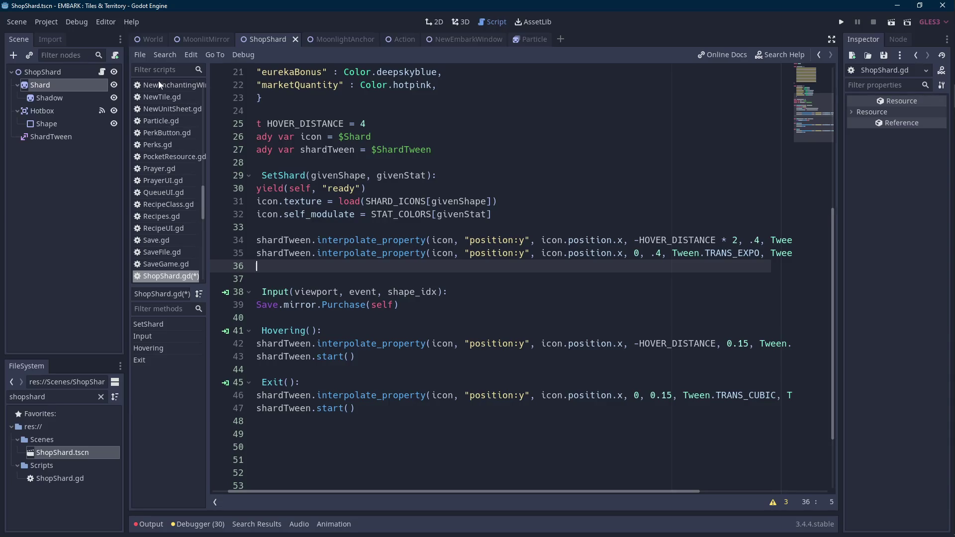
pyautogui.click(49, 72)
pyautogui.rightClick(49, 74)
pyautogui.click(72, 103)
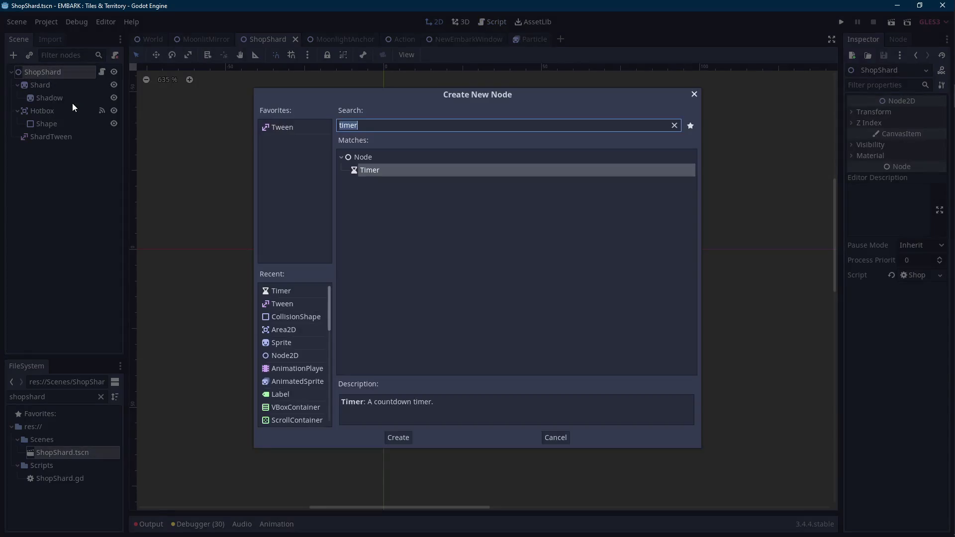
pyautogui.write('an')
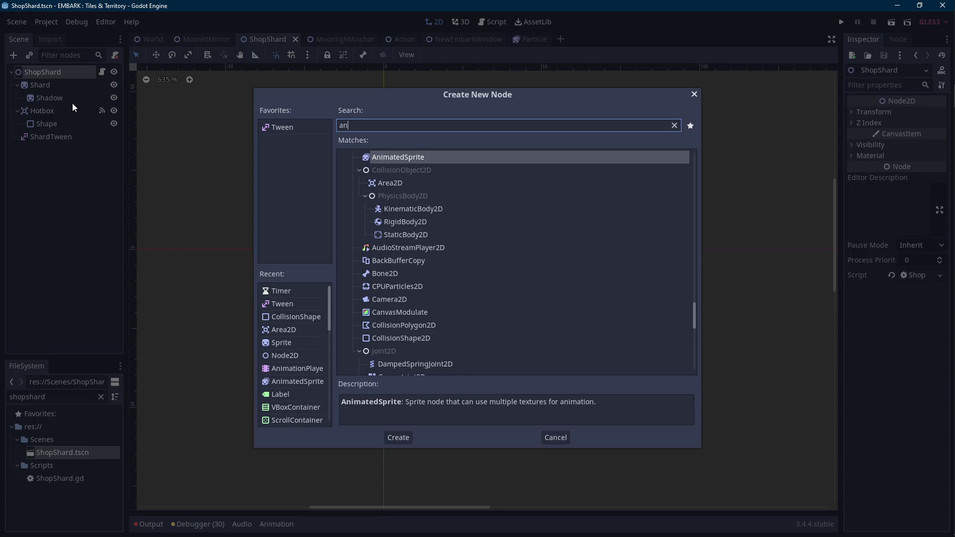
pyautogui.write('ima')
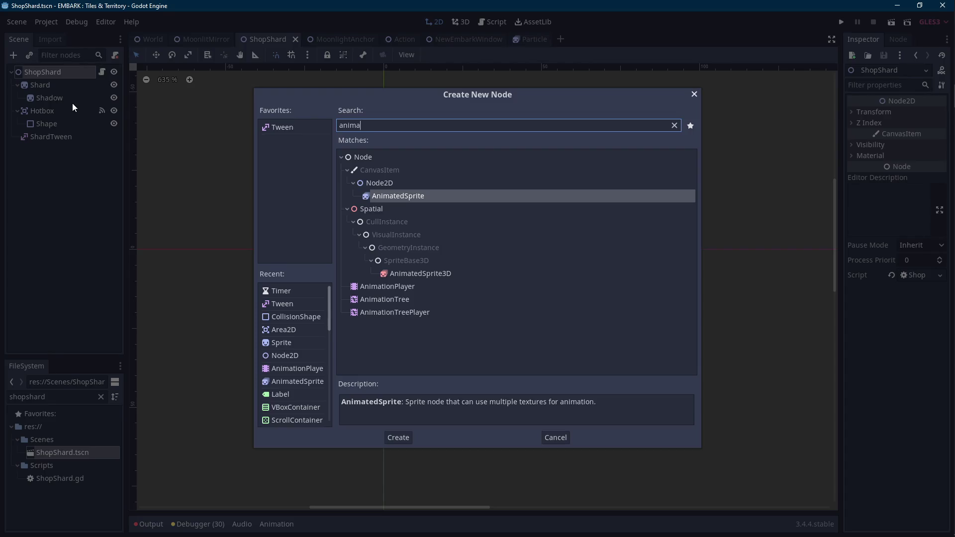
pyautogui.click(695, 95)
pyautogui.click(103, 72)
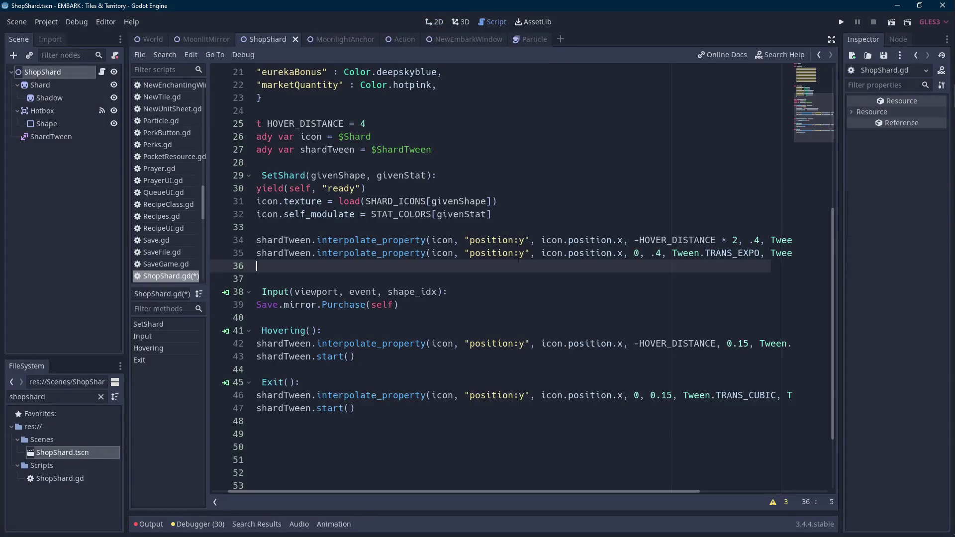
# Duplicate the two SetShard tween lines below themselves
pyautogui.moveTo(714, 253)
pyautogui.mouseDown()
pyautogui.moveTo(795, 257)
pyautogui.moveTo(161, 241)
pyautogui.mouseUp()
pyautogui.press('Left')
pyautogui.press('Left')
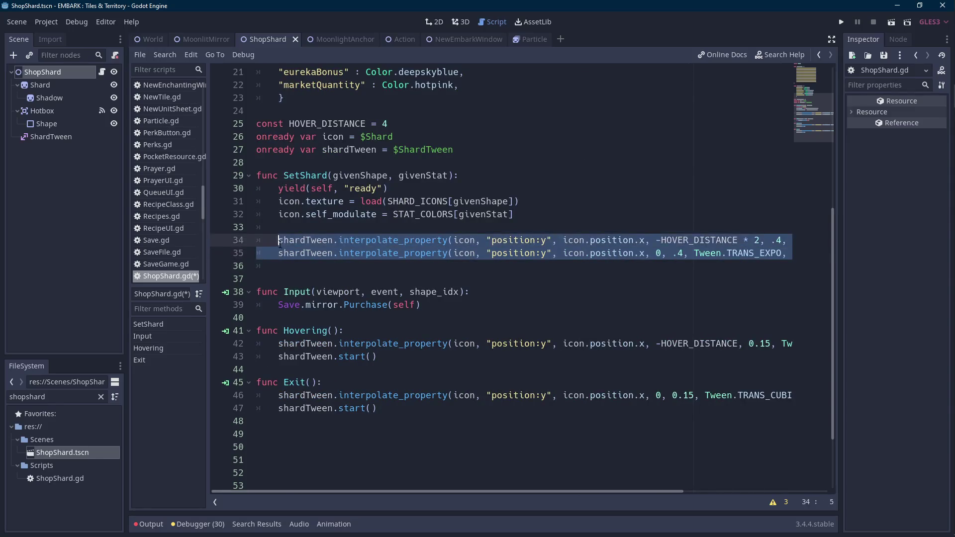
pyautogui.click(298, 264)
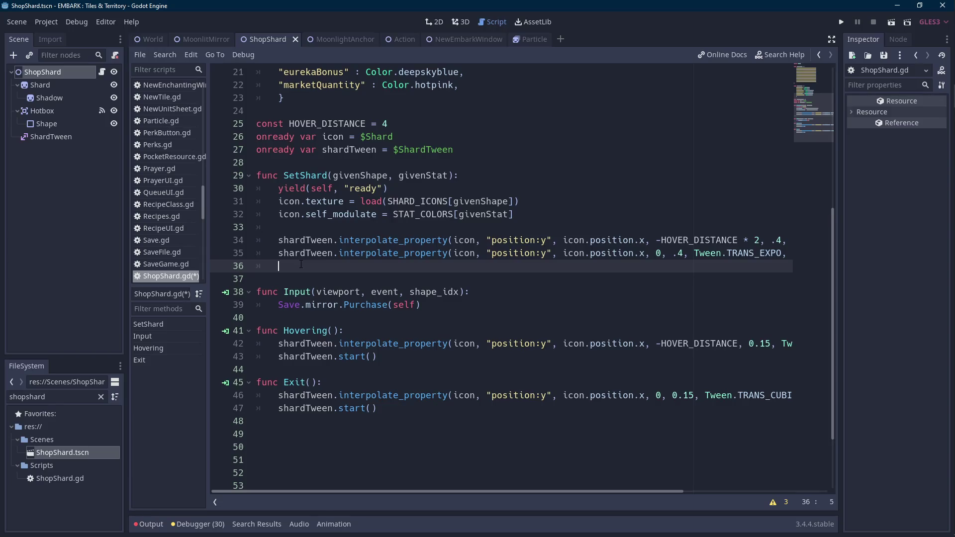
pyautogui.hotkey('ctrl', 'v')
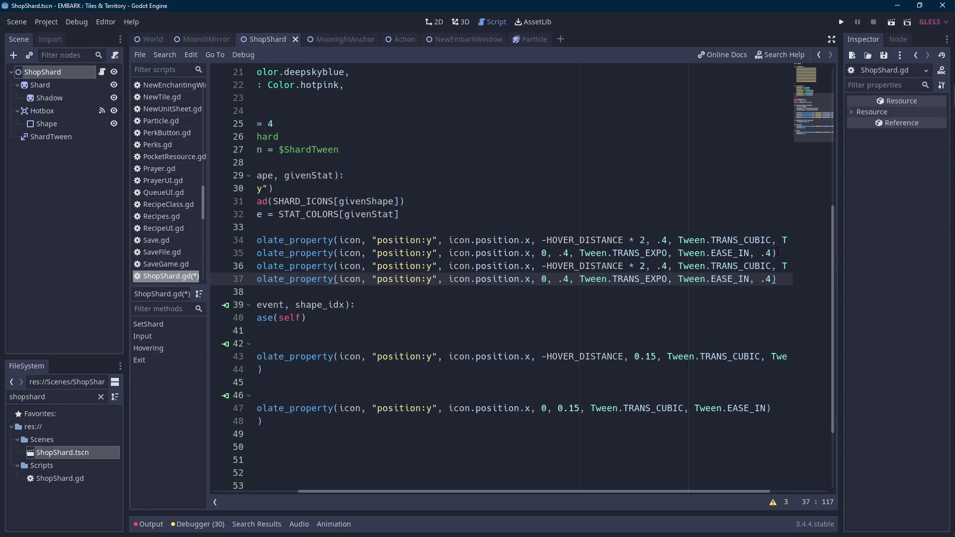
# Give line 36 a .8 delay and set line 37's delay to 1.2
pyautogui.moveTo(775, 262); pyautogui.dragTo(789, 264)
pyautogui.click(789, 264)
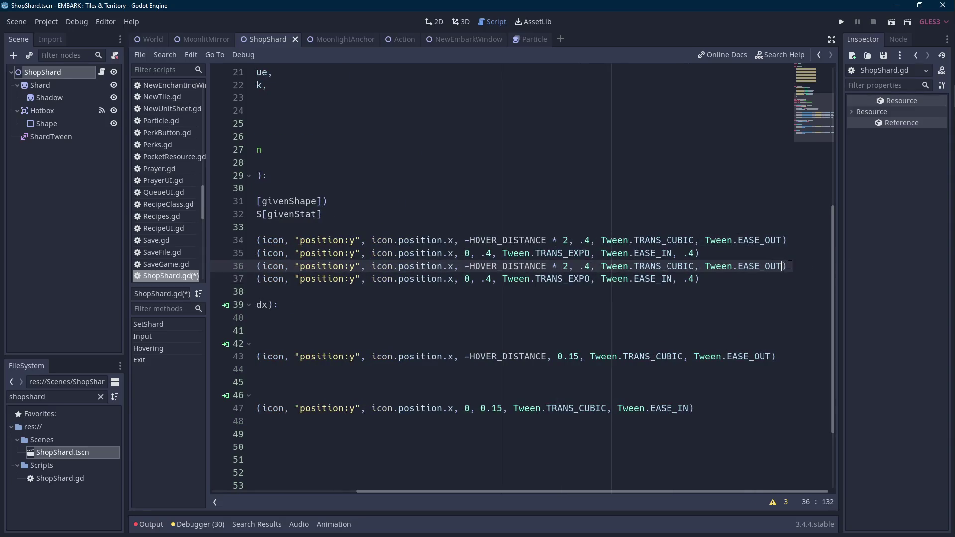
pyautogui.write(', .8')
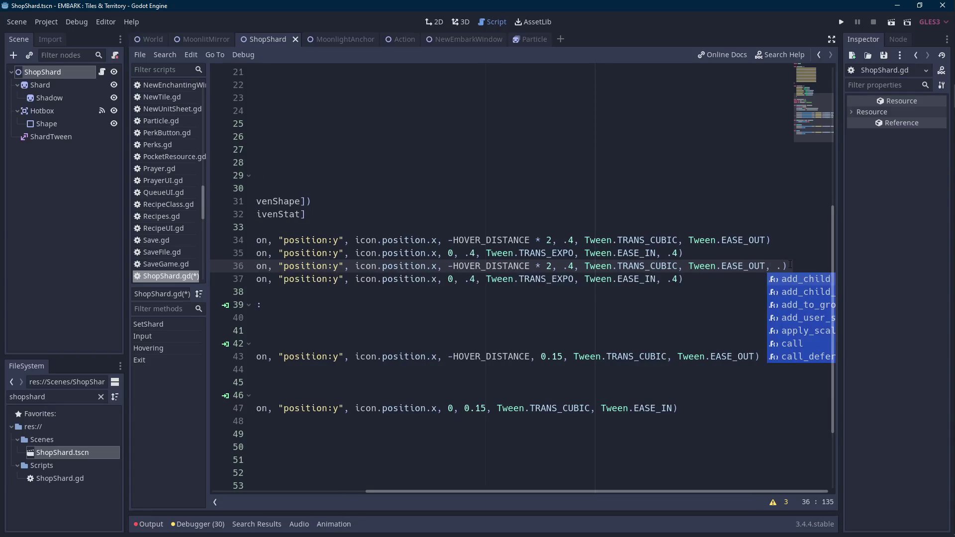
pyautogui.press('Down')
pyautogui.press('Left')
pyautogui.press('Left')
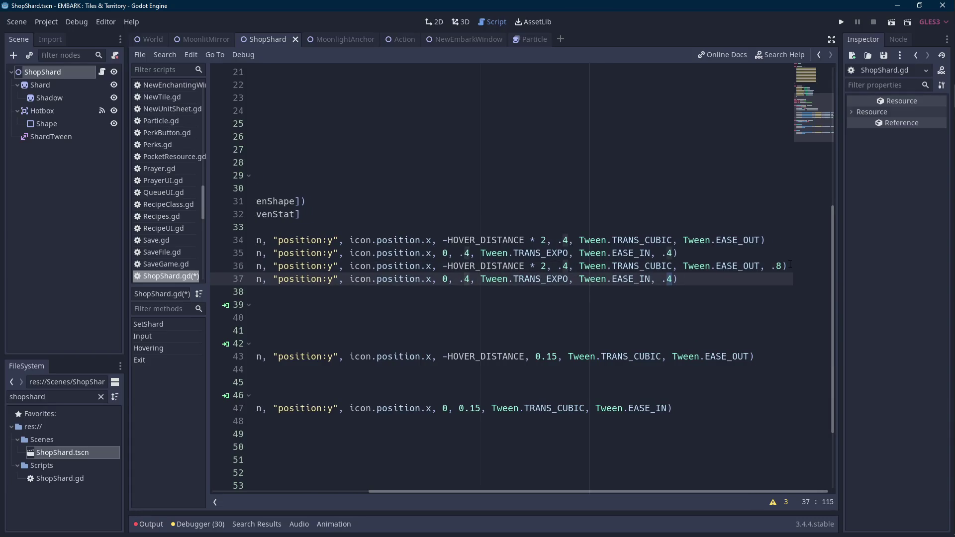
pyautogui.press('Left')
pyautogui.write('1.2')
# Remove '* 2' from line 36, shorten lines 36–37 durations to .2, and save
pyautogui.press('Up')
pyautogui.hotkey('ctrl', 'Left')
pyautogui.hotkey('ctrl', 'Left')
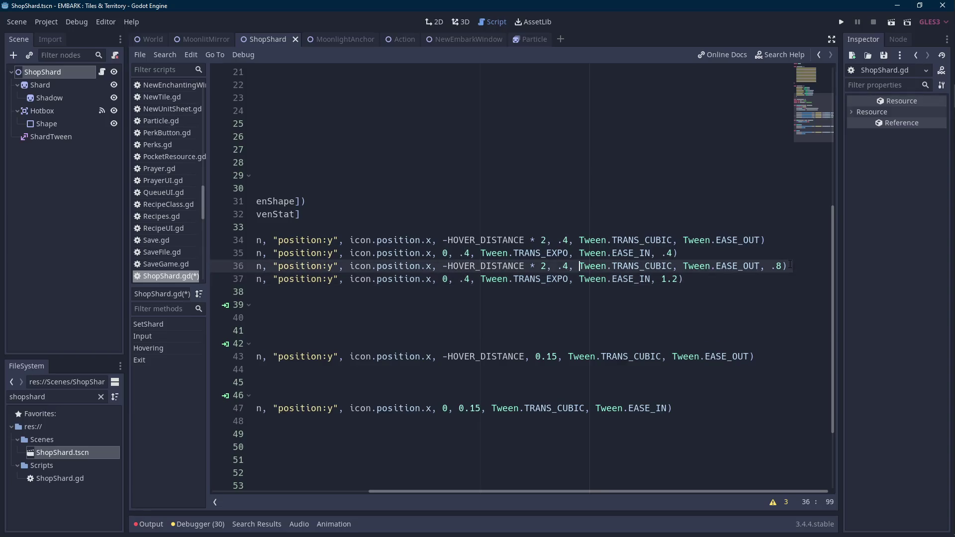
pyautogui.press('BackSpace')
pyautogui.press('BackSpace')
pyautogui.press('BackSpace')
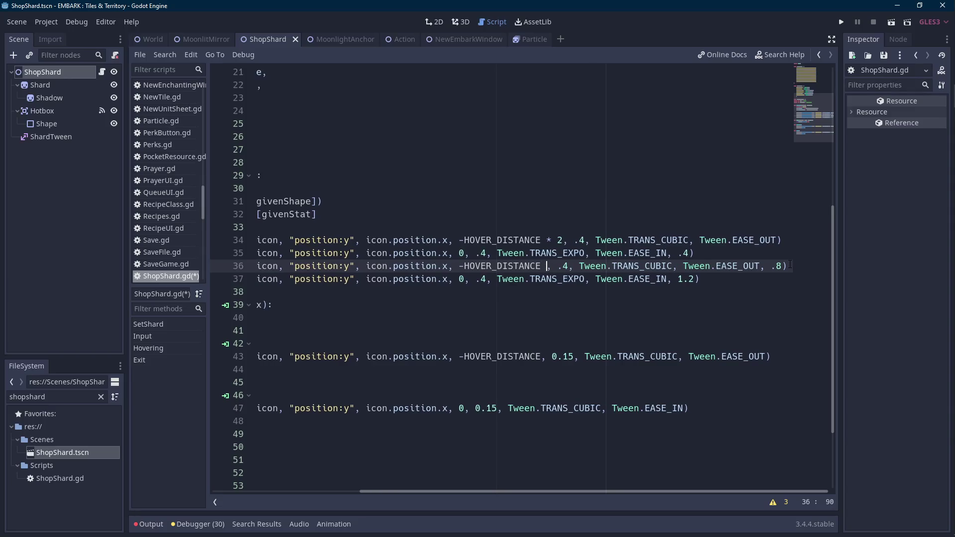
pyautogui.press('Right')
pyautogui.press('Right')
pyautogui.press('Right')
pyautogui.hotkey('shift', 'Right')
pyautogui.write('2')
pyautogui.press('Down')
pyautogui.hotkey('ctrl', 'Left')
pyautogui.press('Left')
pyautogui.press('Left')
pyautogui.press('BackSpace')
pyautogui.write('2')
pyautogui.hotkey('ctrl', 's')
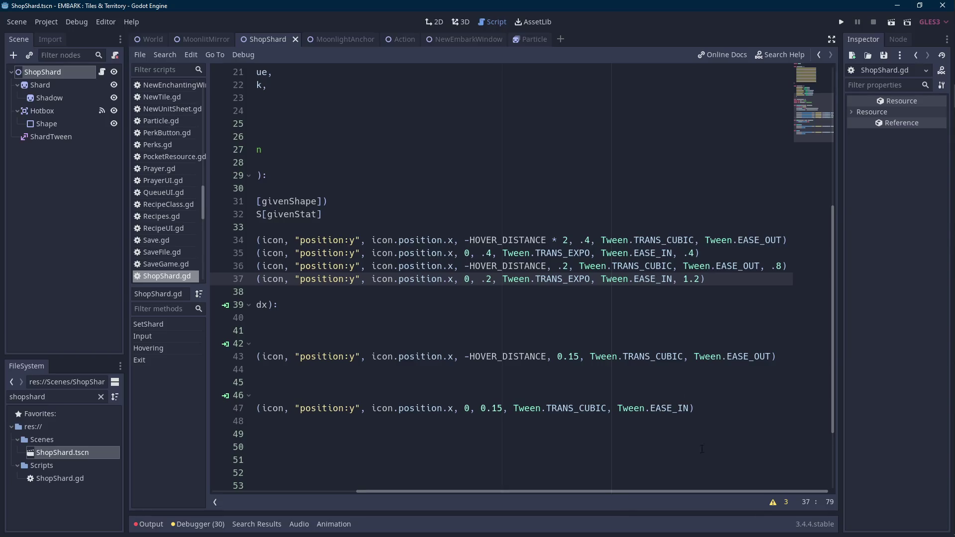
# Shorten the last tween's delay from 1.2 to 1, save, and add new lines below
pyautogui.click(703, 279)
pyautogui.press('BackSpace')
pyautogui.press('BackSpace')
pyautogui.hotkey('ctrl', 's')
pyautogui.moveTo(624, 488); pyautogui.dragTo(427, 491)
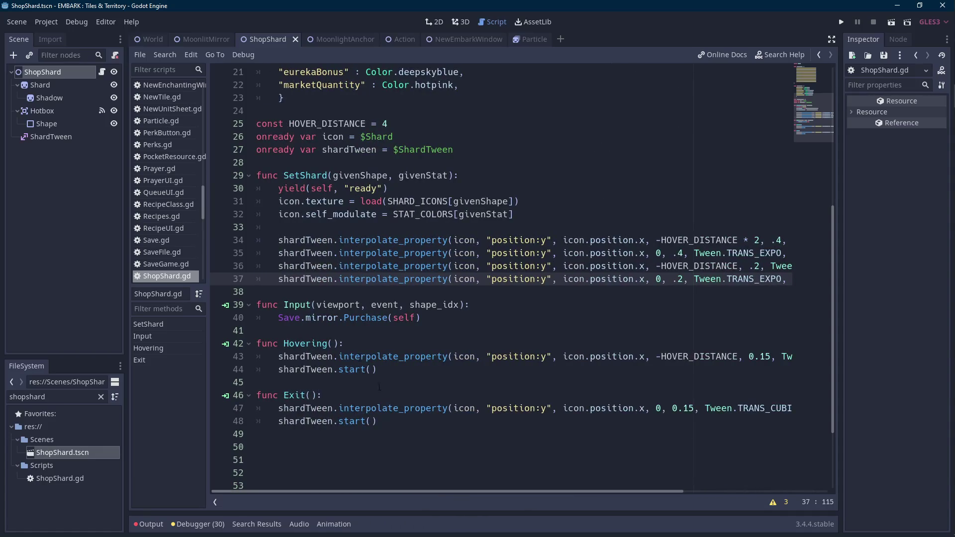
pyautogui.press('Return')
pyautogui.press('Return')
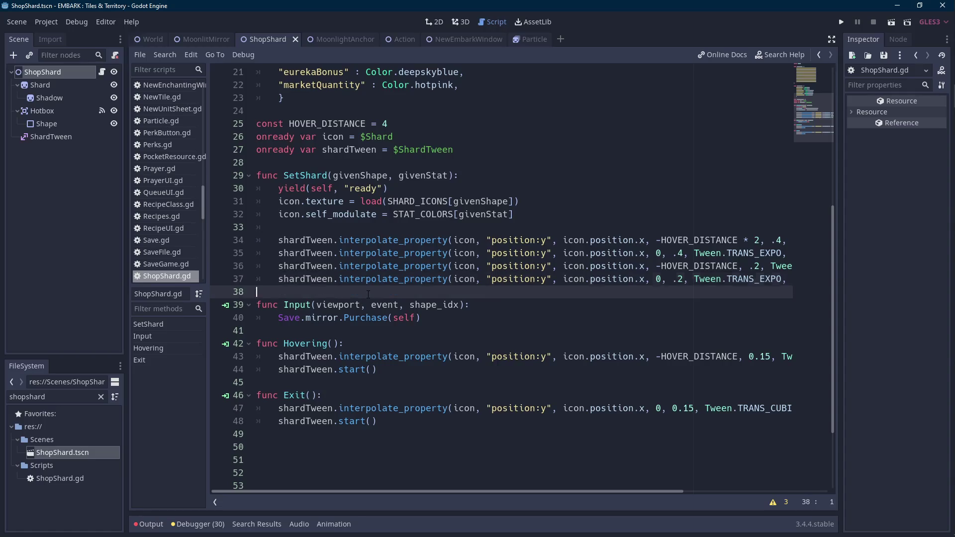
pyautogui.click(491, 296)
# Add a range(10) loop that instances Save.PARTICLE and calls SetParticle("TwinkleTiny")
pyautogui.press('Up')
pyautogui.press('Down')
pyautogui.press('Down')
pyautogui.write('for i in range()')
pyautogui.press('Left')
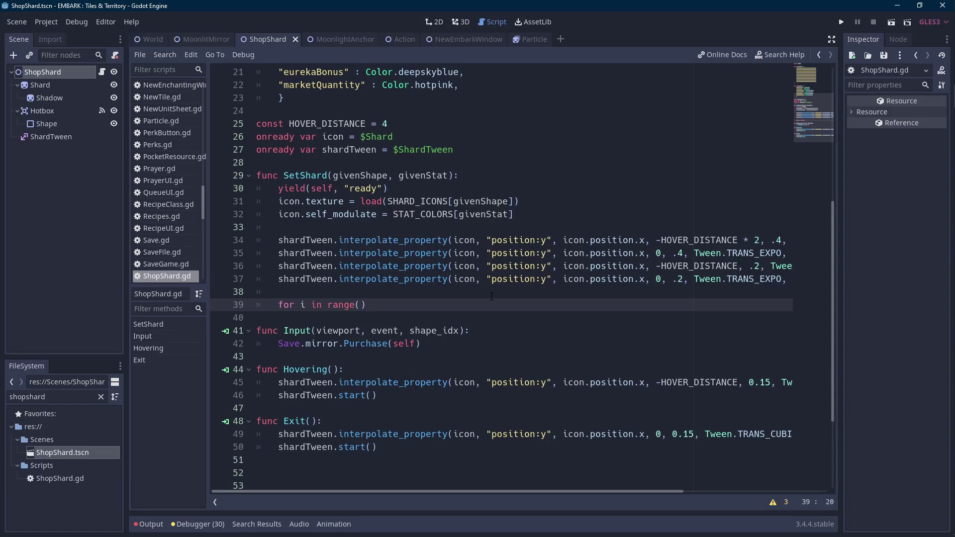
pyautogui.write('10):')
pyautogui.press('Return')
pyautogui.write('va')
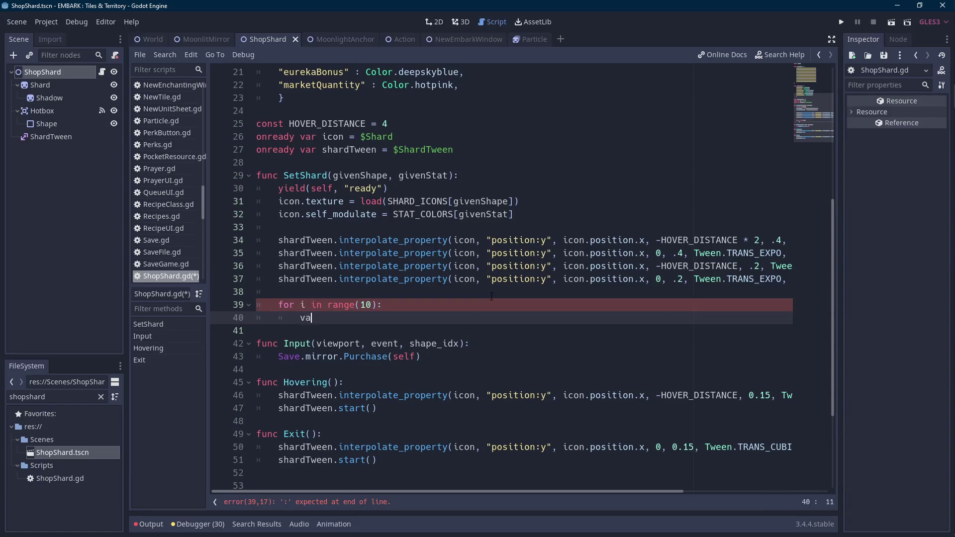
pyautogui.write('r newParticle = Save.par')
pyautogui.press('Return')
pyautogui.write('.instance()')
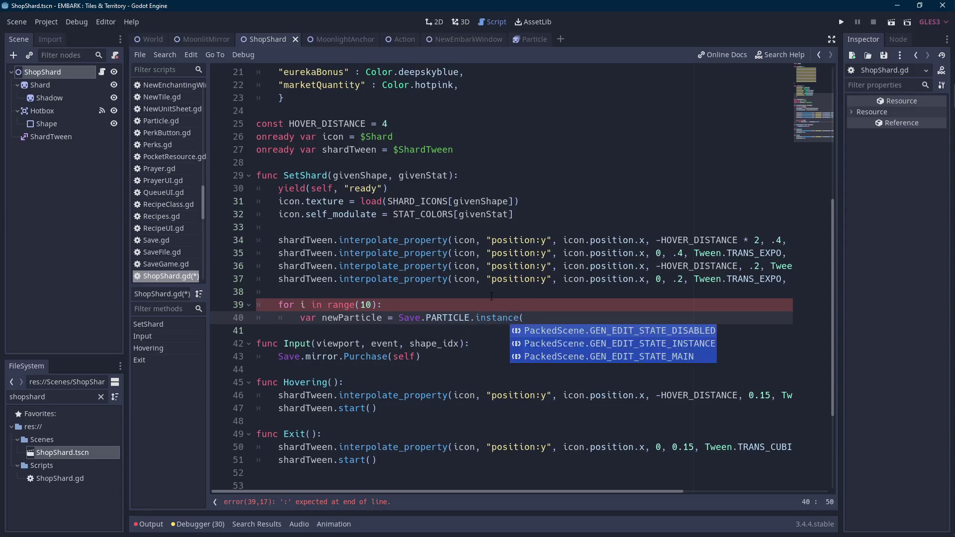
pyautogui.press('Return')
pyautogui.write('new')
pyautogui.press('Return')
pyautogui.write('.Set')
pyautogui.press('Return')
pyautogui.write('"TwinkleTiny')
pyautogui.press('End')
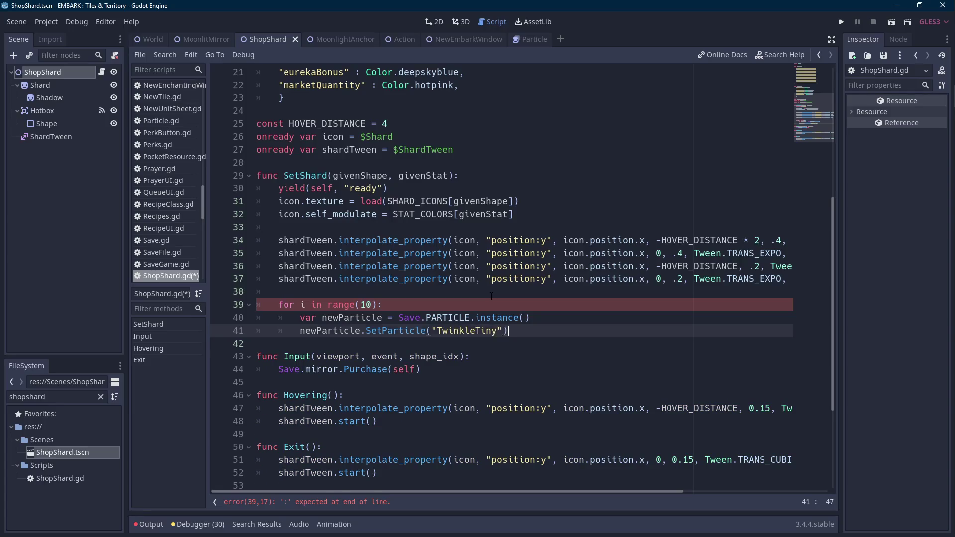
# Add each newParticle to the scene with add_child(newParticle) inside the loop
pyautogui.press('Return')
pyautogui.write('ne')
pyautogui.press('BackSpace')
pyautogui.press('BackSpace')
pyautogui.write('ad')
pyautogui.press('Return')
pyautogui.write('ne')
pyautogui.press('Return')
pyautogui.write(')')
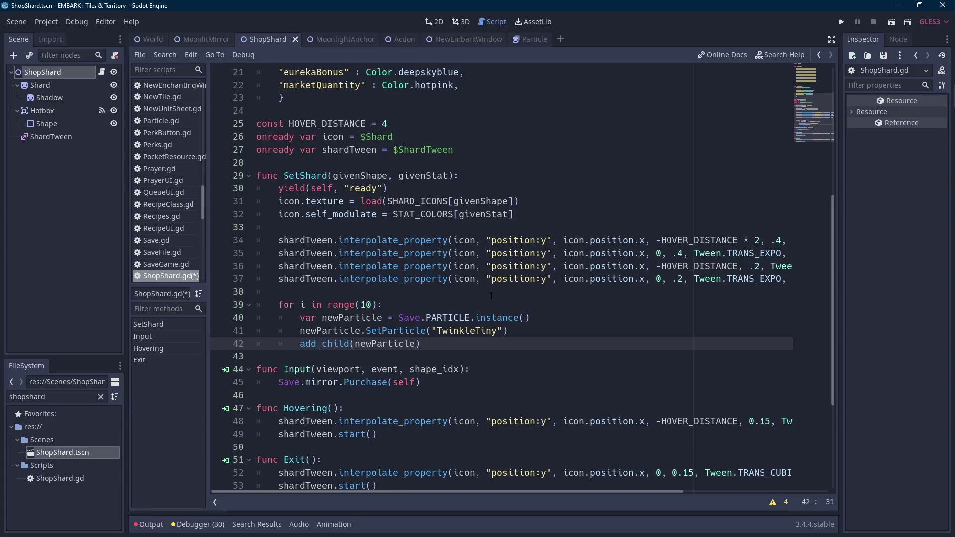
# Before add_child, tween newParticle's position to a Vector2 with x randi_range(-10, 10)
pyautogui.press('Up')
pyautogui.press('End')
pyautogui.press('Left')
pyautogui.press('Left')
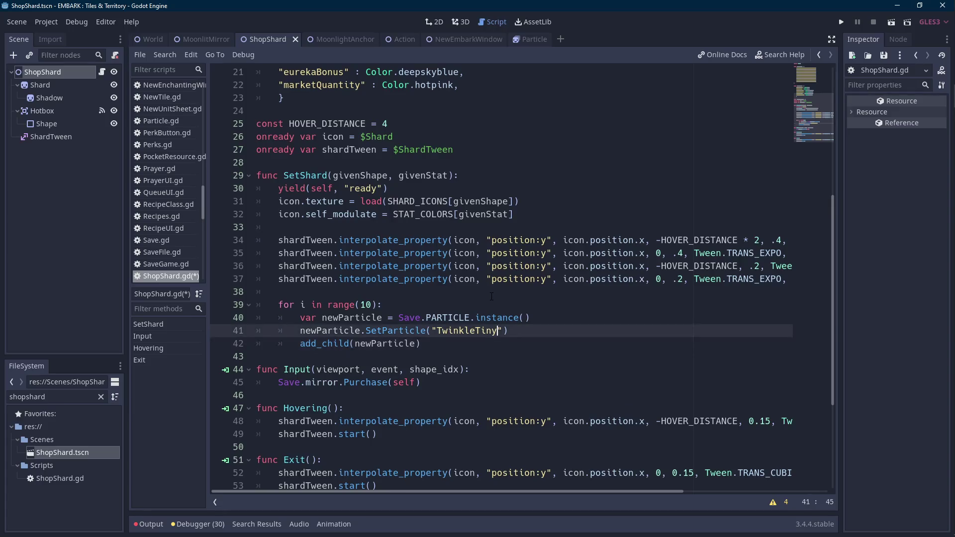
pyautogui.press('Return')
pyautogui.write('shard')
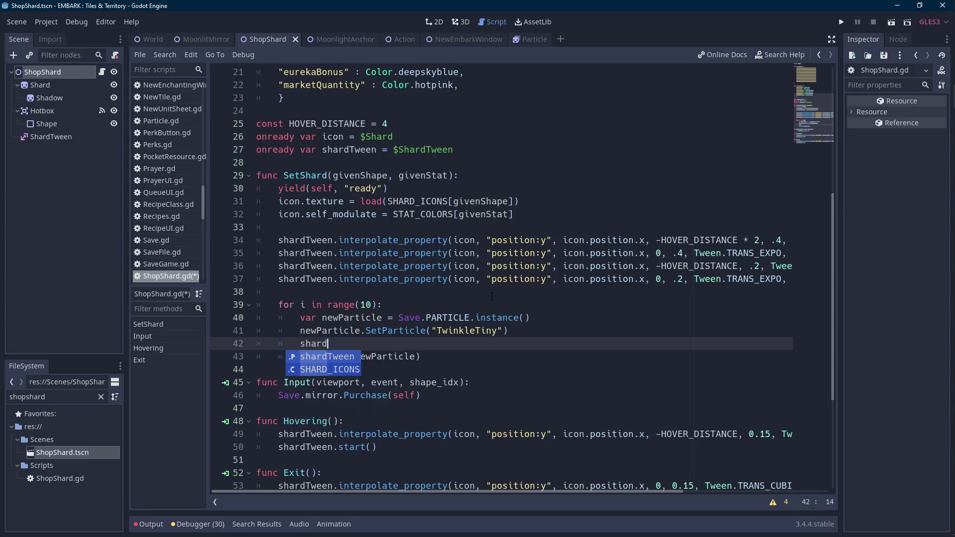
pyautogui.write('Tween.interp')
pyautogui.press('Down')
pyautogui.press('Down')
pyautogui.press('Down')
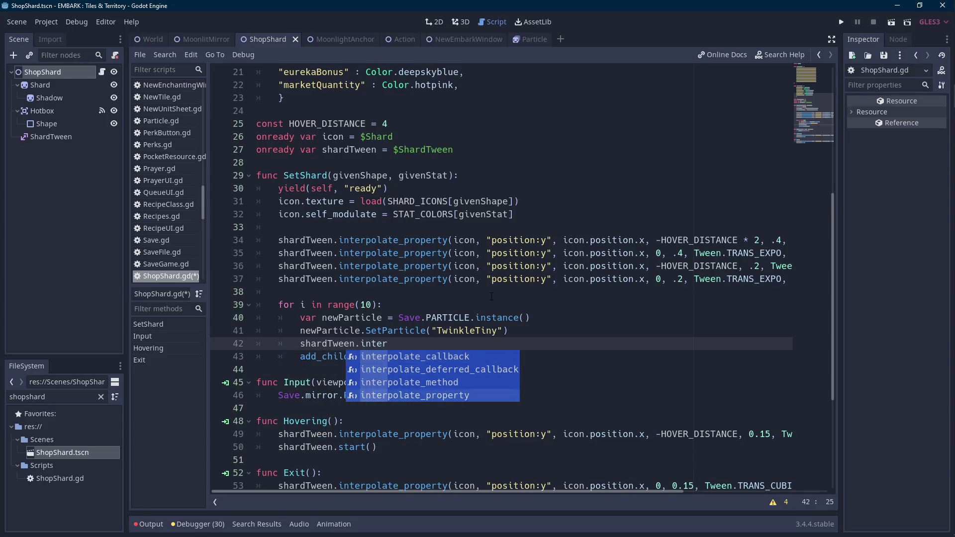
pyautogui.press('Return')
pyautogui.write('newParticle, "p[')
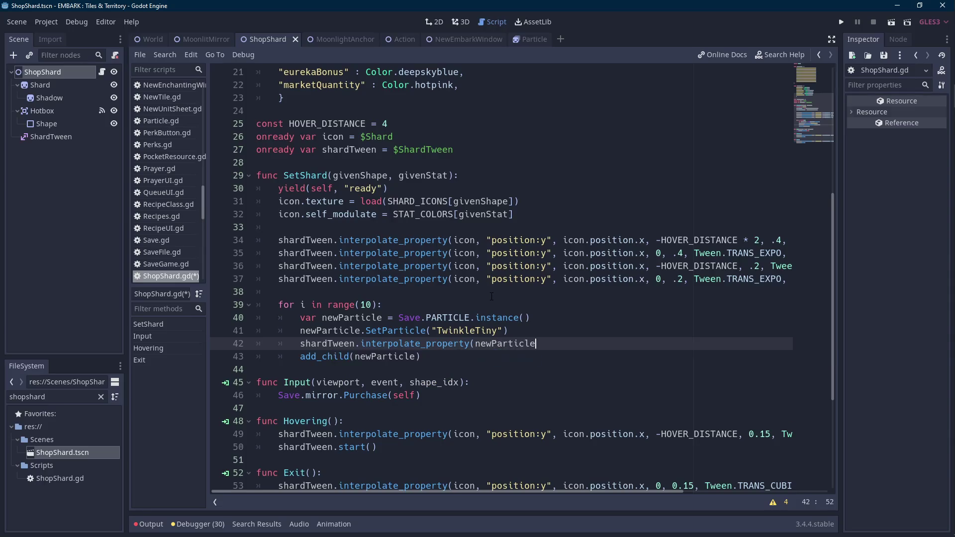
pyautogui.press('BackSpace')
pyautogui.write('osition", ')
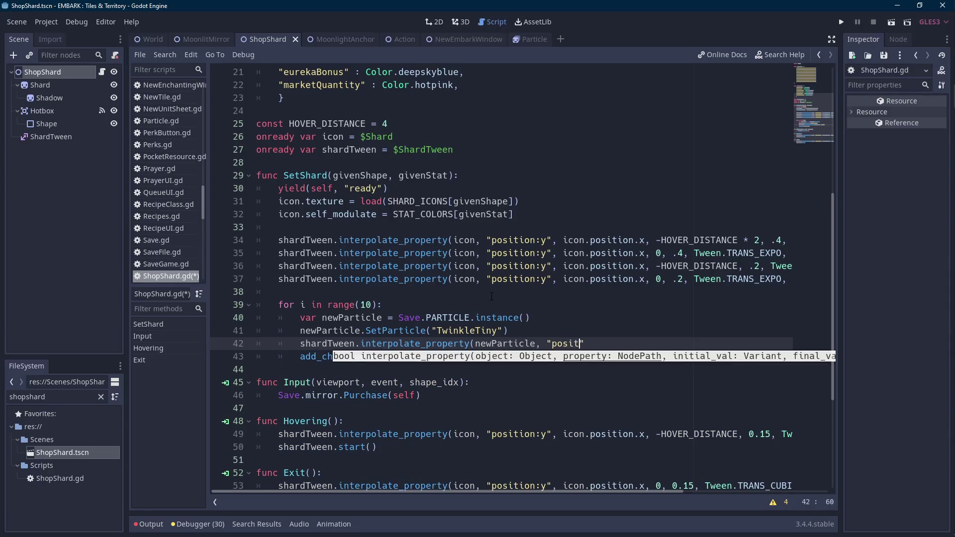
pyautogui.write('newPar')
pyautogui.press('Return')
pyautogui.write('.position, vec')
pyautogui.press('Return')
pyautogui.write('Save.rng.randi_')
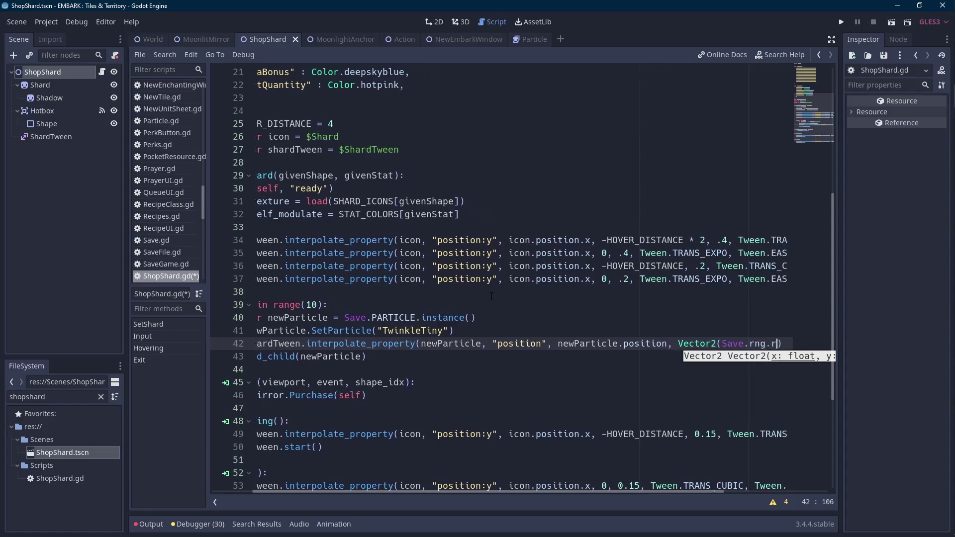
pyautogui.write('range(')
pyautogui.press('Return')
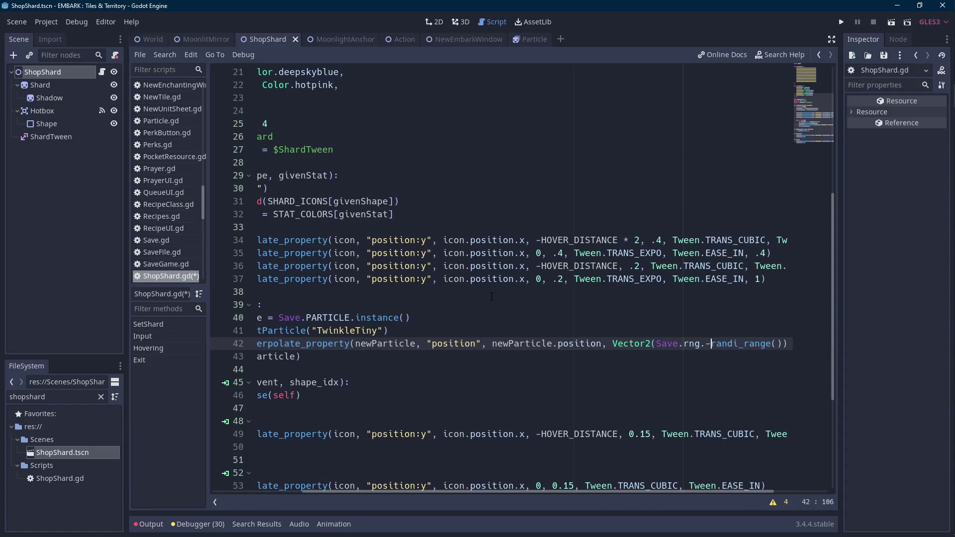
pyautogui.write('=')
pyautogui.press('BackSpace')
pyautogui.write('-10, 10),')
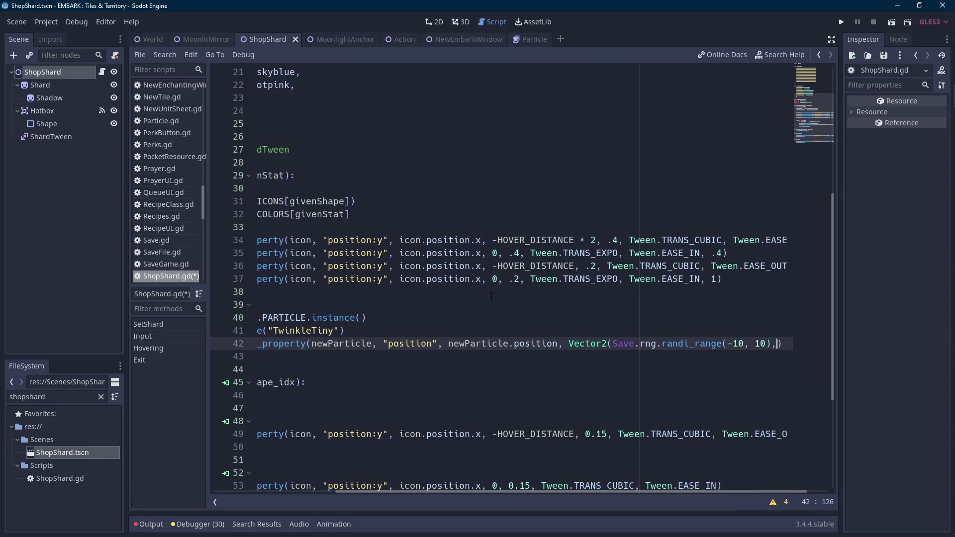
# Give the tween a random y offset too, with 0.6 duration and a cubic ease-out
pyautogui.press('Left')
pyautogui.press('Left')
pyautogui.press('Left')
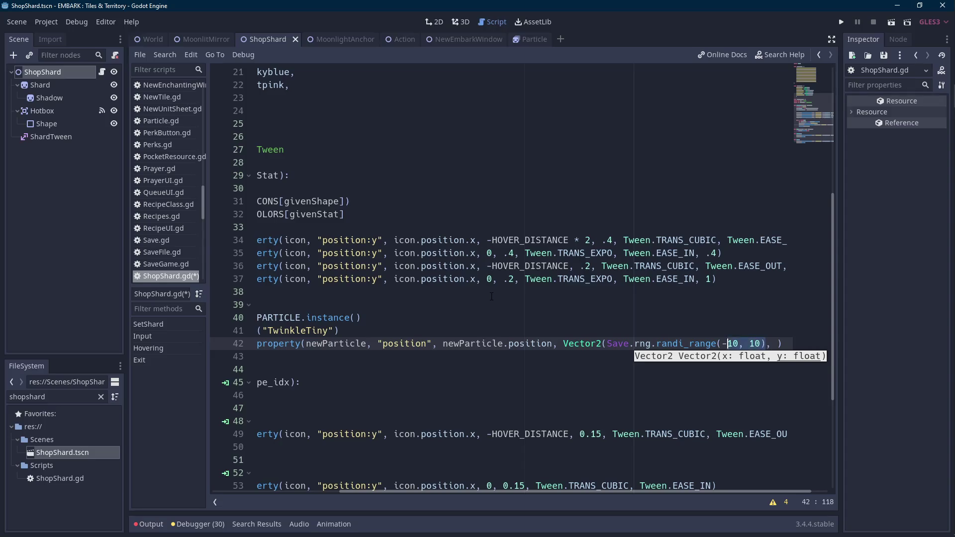
pyautogui.press('End')
pyautogui.press('Left')
pyautogui.write('Save.rng.randi_range(-10, 10)')
pyautogui.write(',')
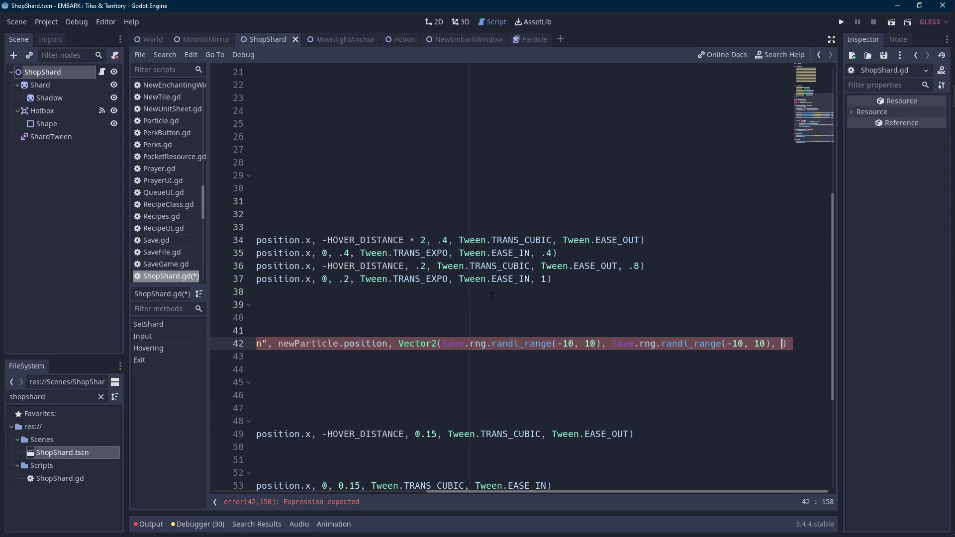
pyautogui.press('BackSpace')
pyautogui.press('BackSpace')
pyautogui.press('Right')
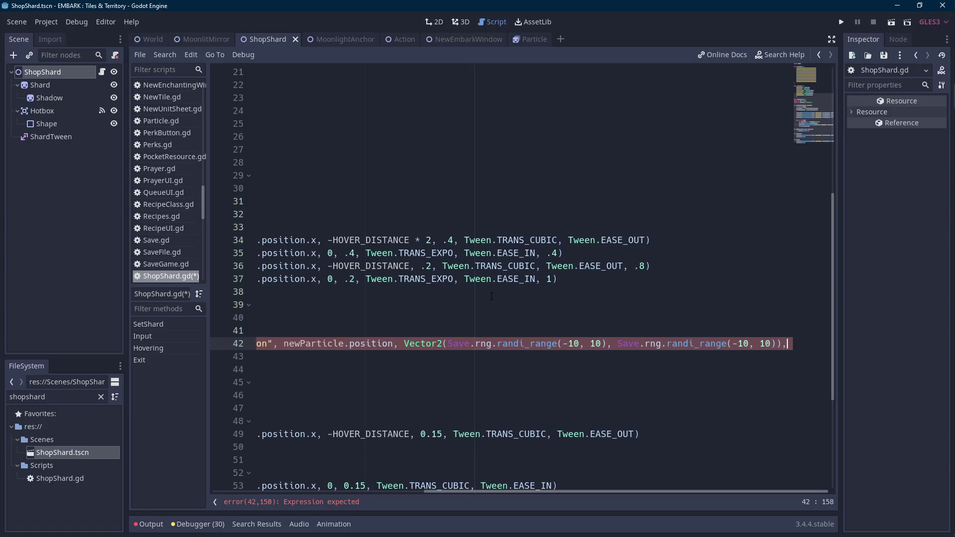
pyautogui.write(', ')
pyautogui.write('.6,')
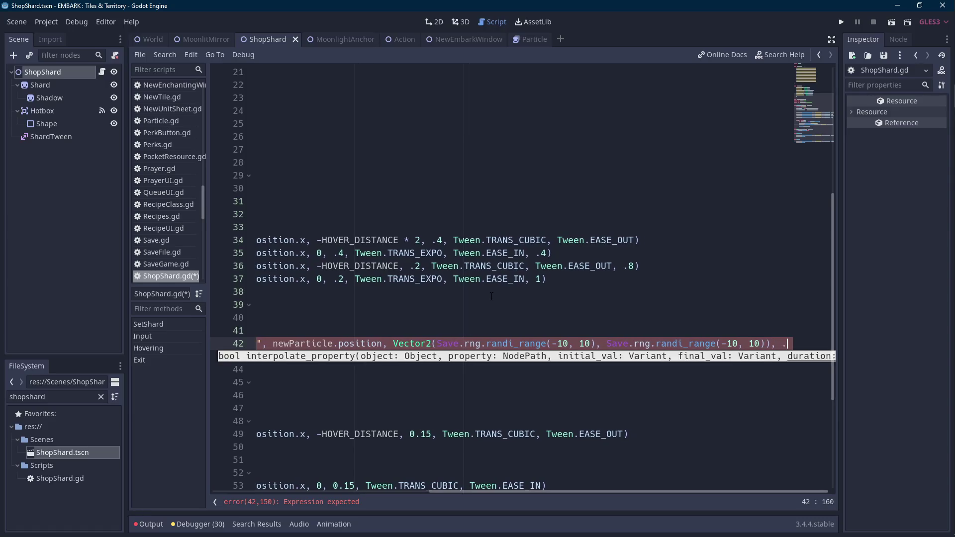
pyautogui.press('Down')
pyautogui.press('Down')
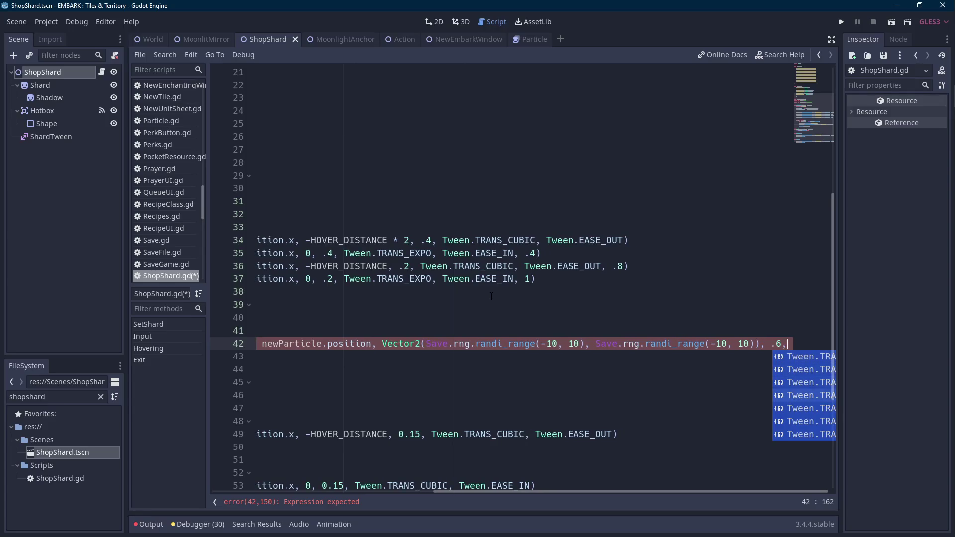
pyautogui.press('Return')
pyautogui.write(',')
pyautogui.press('Return')
pyautogui.hotkey('ctrl', 'Left')
pyautogui.hotkey('ctrl', 'Left')
pyautogui.hotkey('ctrl', 'Left')
pyautogui.hotkey('ctrl', 'Left')
pyautogui.hotkey('ctrl', 'Left')
pyautogui.hotkey('ctrl', 'Left')
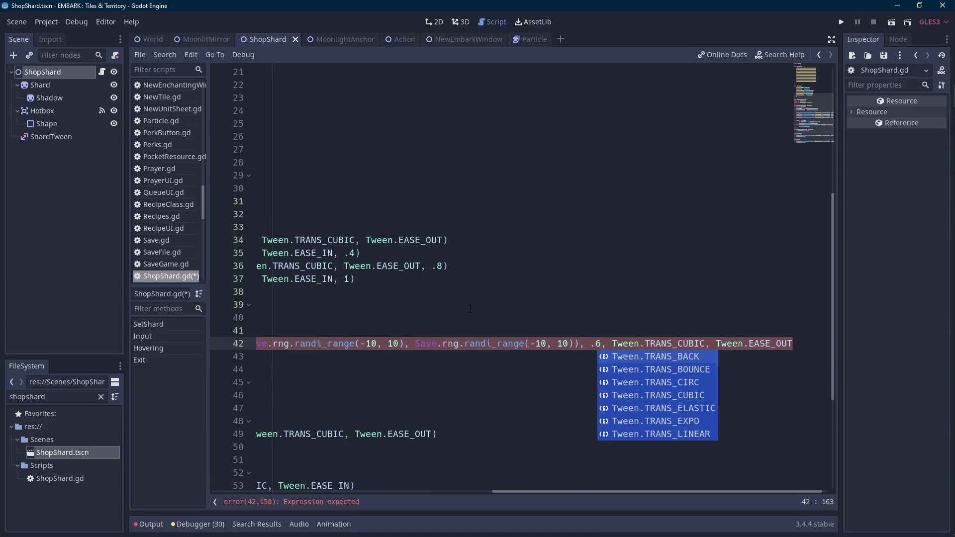
# Call shardTween.start() after the particle loop and save the script
pyautogui.click(492, 304)
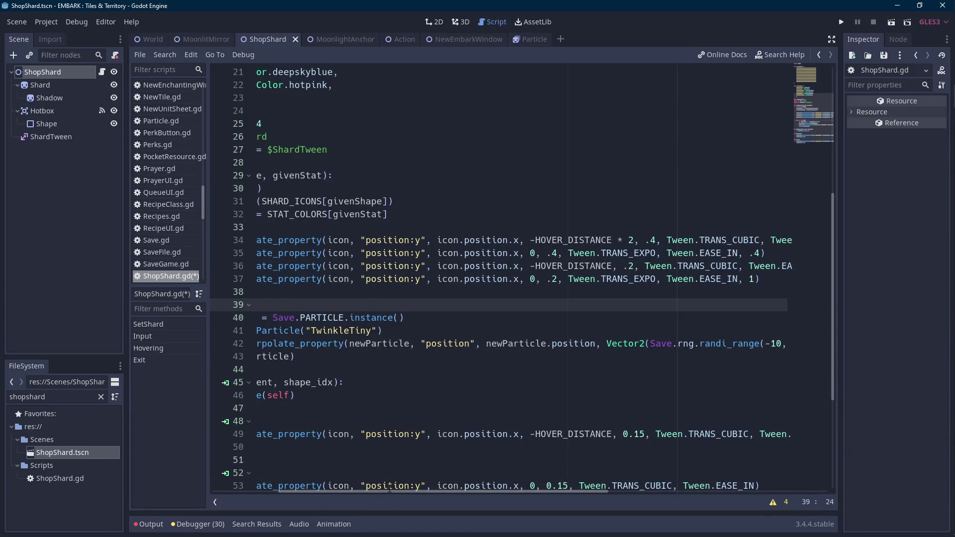
pyautogui.moveTo(383, 490); pyautogui.dragTo(317, 490)
pyautogui.click(441, 356)
pyautogui.press('Return')
pyautogui.press('BackSpace')
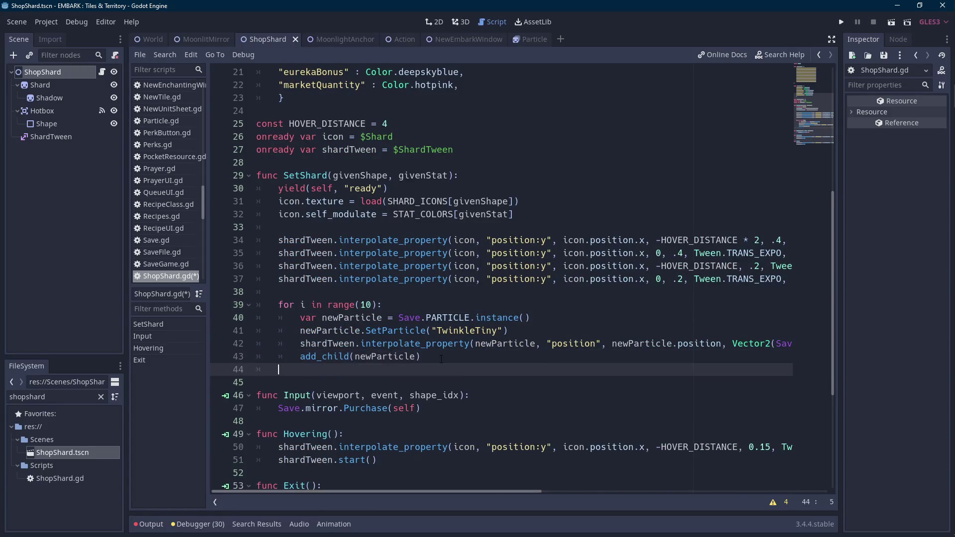
pyautogui.press('Return')
pyautogui.write('shardTween')
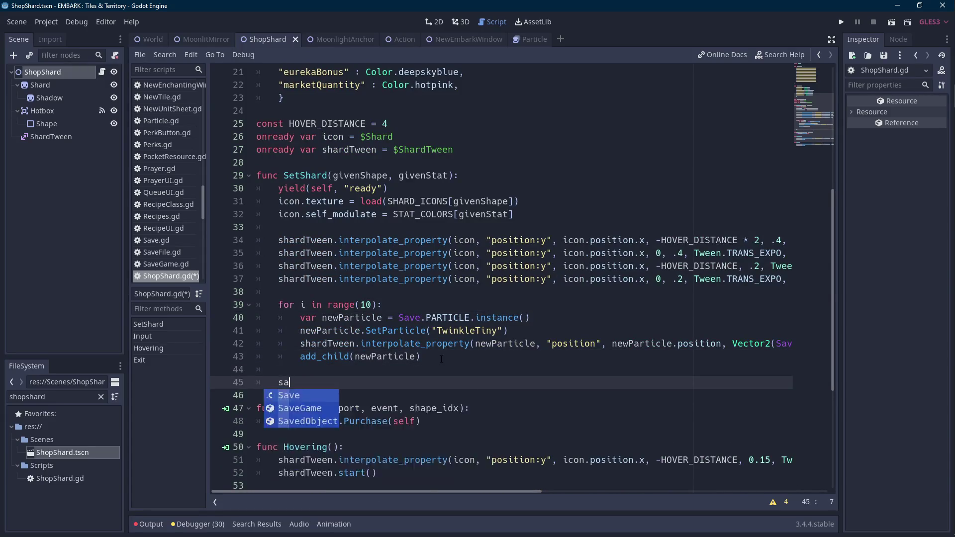
pyautogui.write('.sta')
pyautogui.press('Return')
pyautogui.hotkey('ctrl', 's')
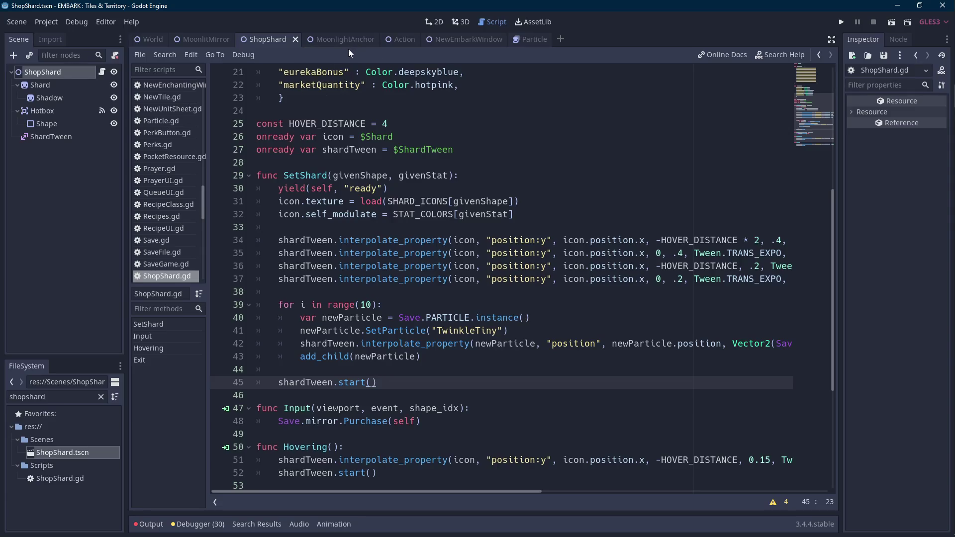
# Call RollNewShop() right after Open() in MoonlitMirror.gd's Debug input handler, then play the scene
pyautogui.moveTo(216, 43)
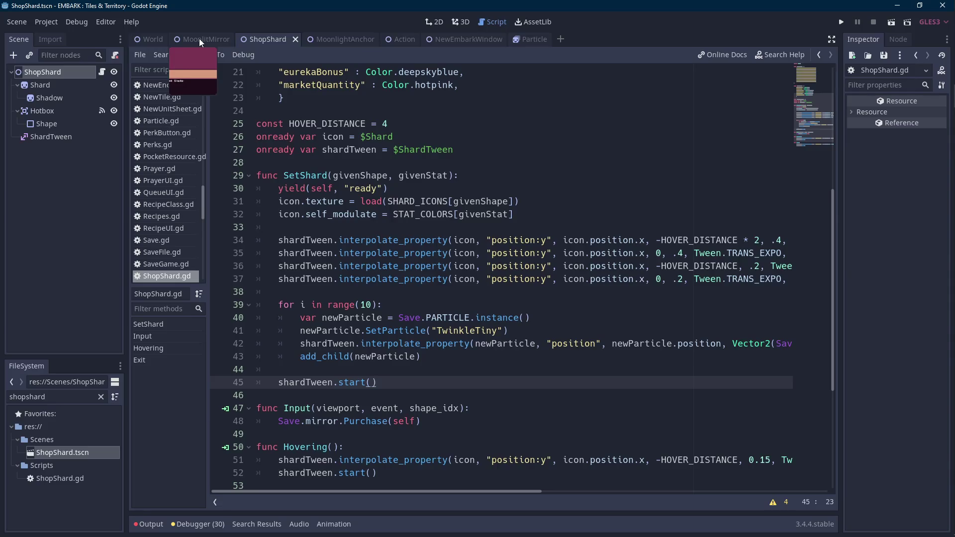
pyautogui.scroll(3, 409, 235)
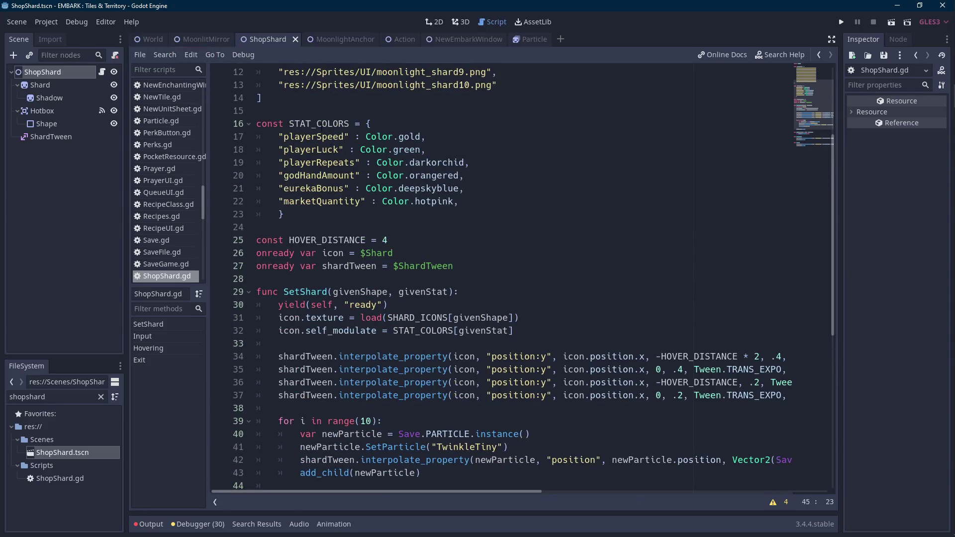
pyautogui.doubleClick(320, 124)
pyautogui.scroll(-2, 366, 222)
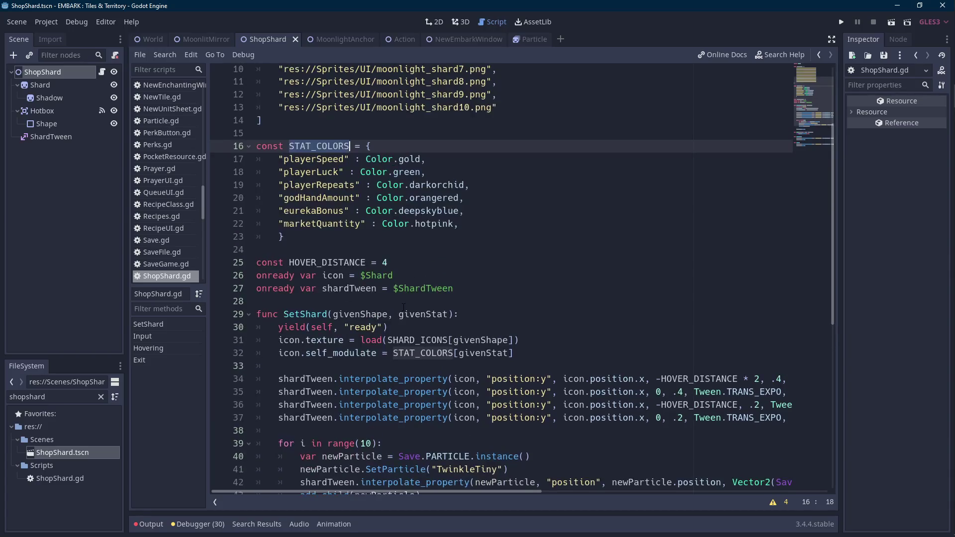
pyautogui.click(210, 41)
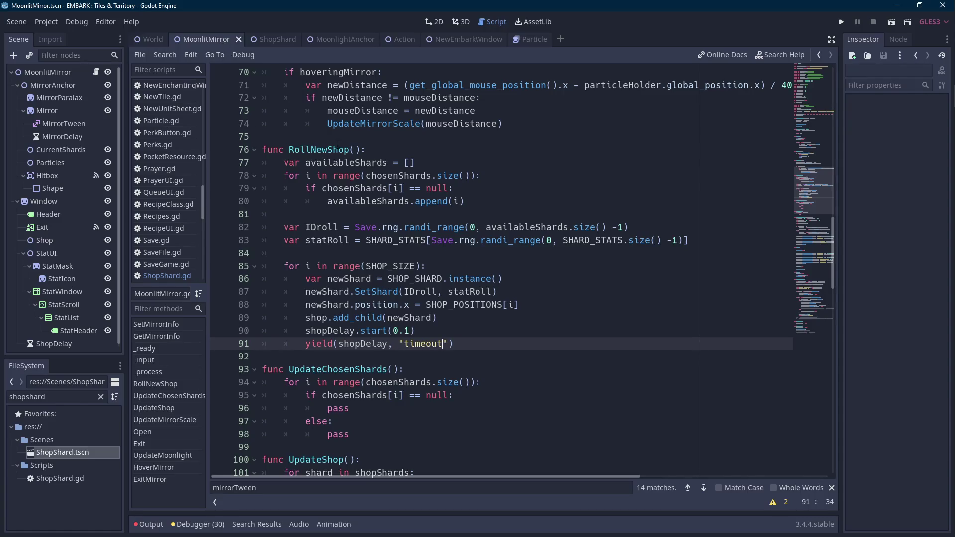
pyautogui.click(362, 150)
pyautogui.scroll(6, 362, 149)
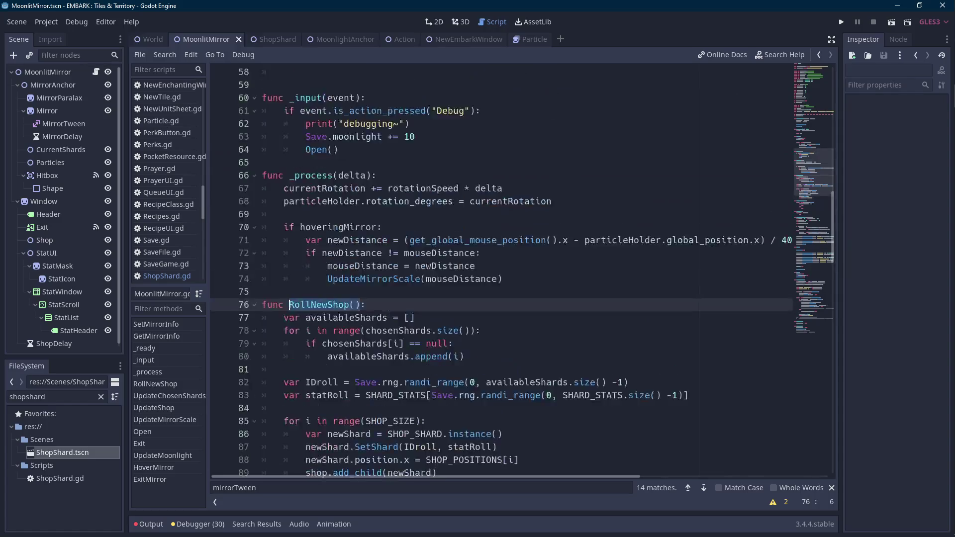
pyautogui.doubleClick(317, 226)
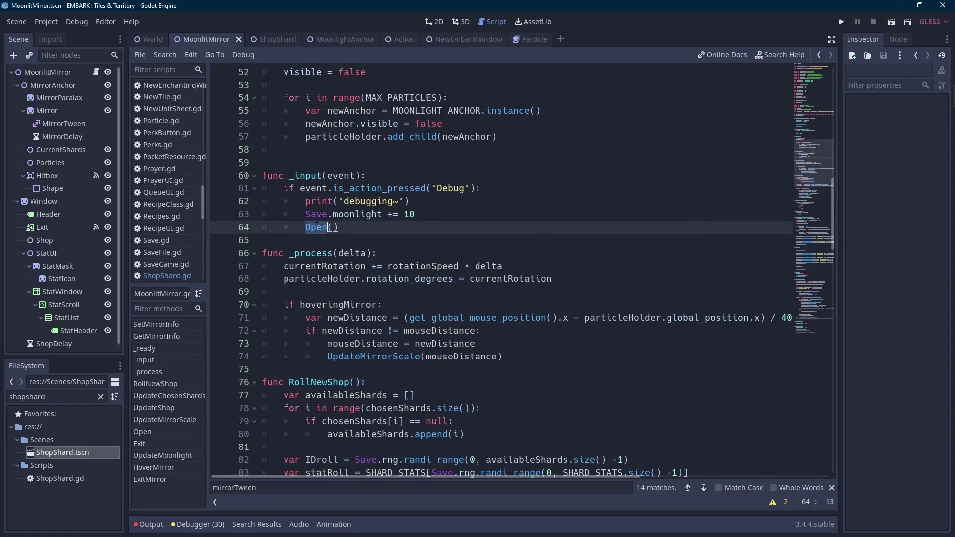
pyautogui.click(479, 216)
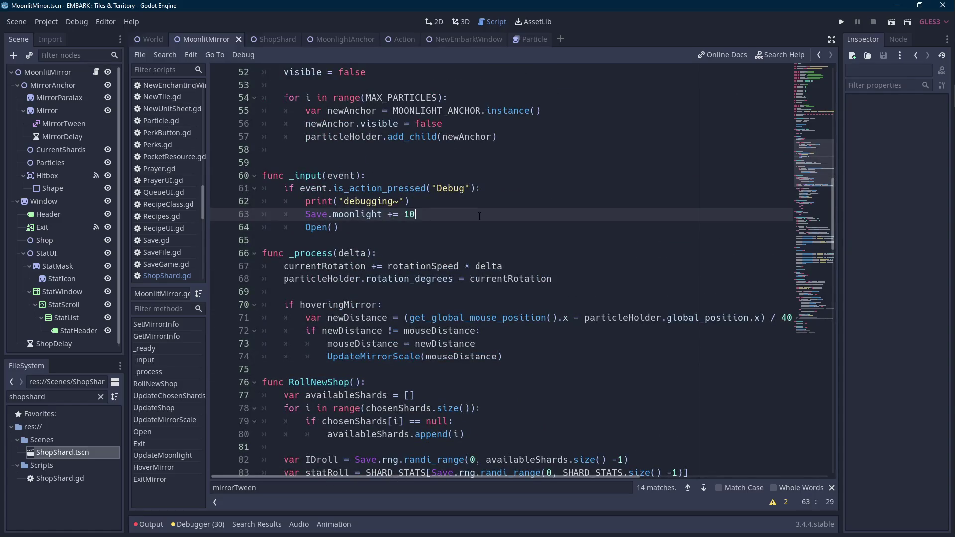
pyautogui.press('Down')
pyautogui.press('Return')
pyautogui.press('Return')
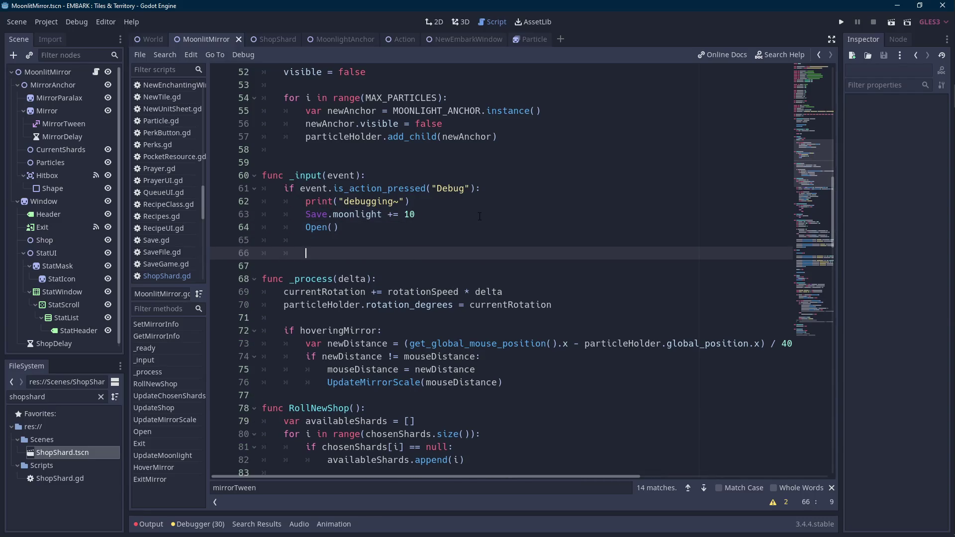
pyautogui.write('RollNewShop()')
pyautogui.click(888, 21)
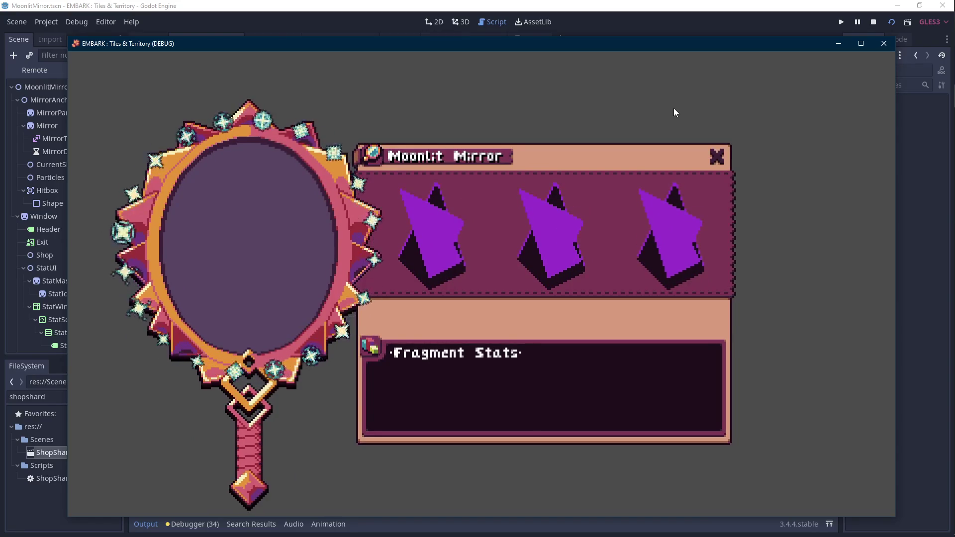
# Stop the test run and return to the ShopShard scene's script
pyautogui.click(874, 22)
pyautogui.click(274, 39)
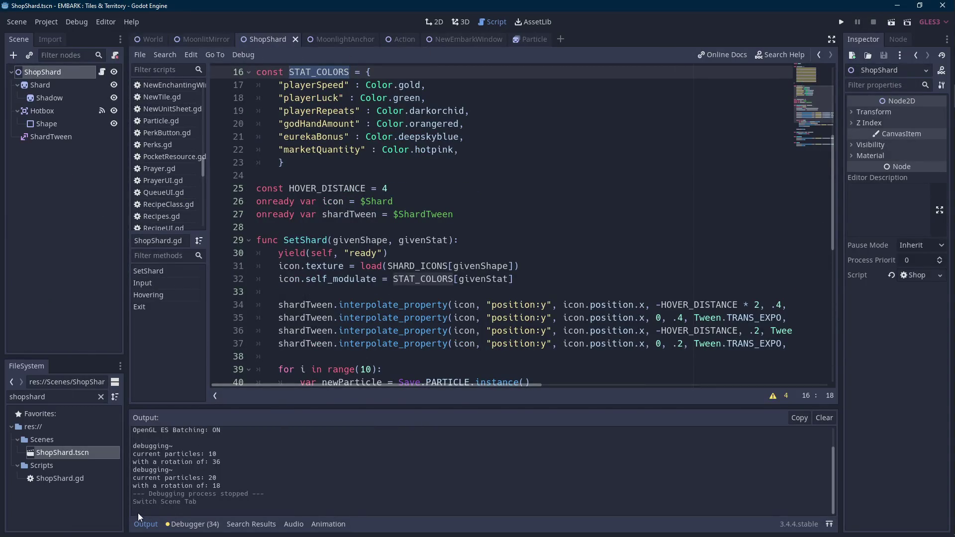
# Declare 'onready var shadow = $Shard/Shadow' below the icon variable in ShopShard.gd
pyautogui.click(145, 524)
pyautogui.click(558, 264)
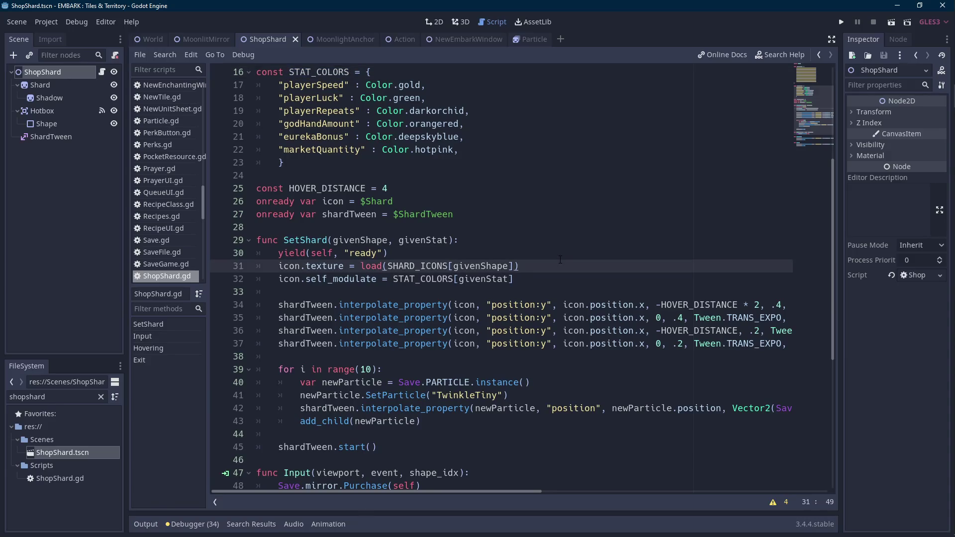
pyautogui.scroll(5, 560, 259)
pyautogui.scroll(-5, 425, 288)
pyautogui.click(453, 214)
pyautogui.click(498, 202)
pyautogui.press('Return')
pyautogui.write('onready var ')
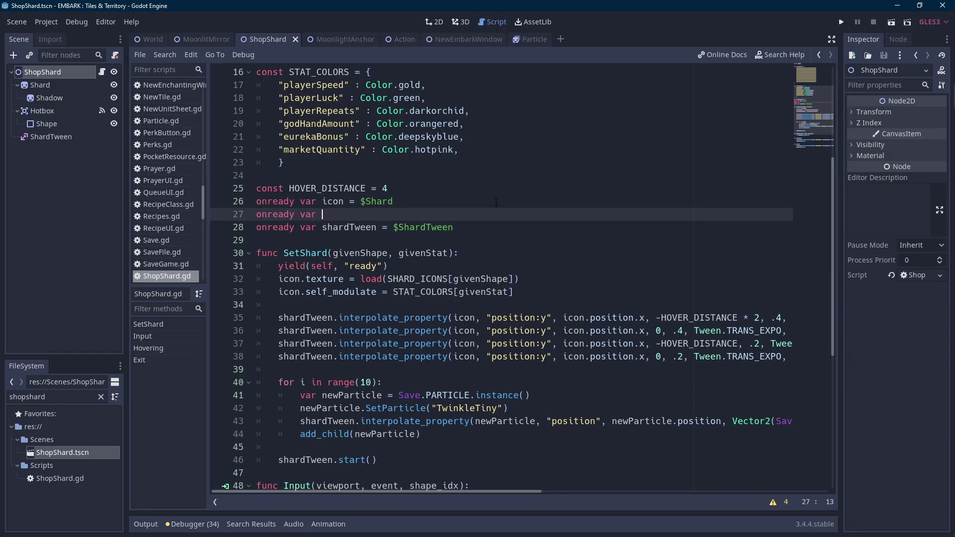
pyautogui.write('shadow = $sh')
pyautogui.press('Down')
pyautogui.press('Return')
pyautogui.hotkey('ctrl', 'Left')
pyautogui.hotkey('ctrl', 'Left')
pyautogui.hotkey('ctrl', 'Left')
pyautogui.hotkey('ctrl', 'shift', 'Right')
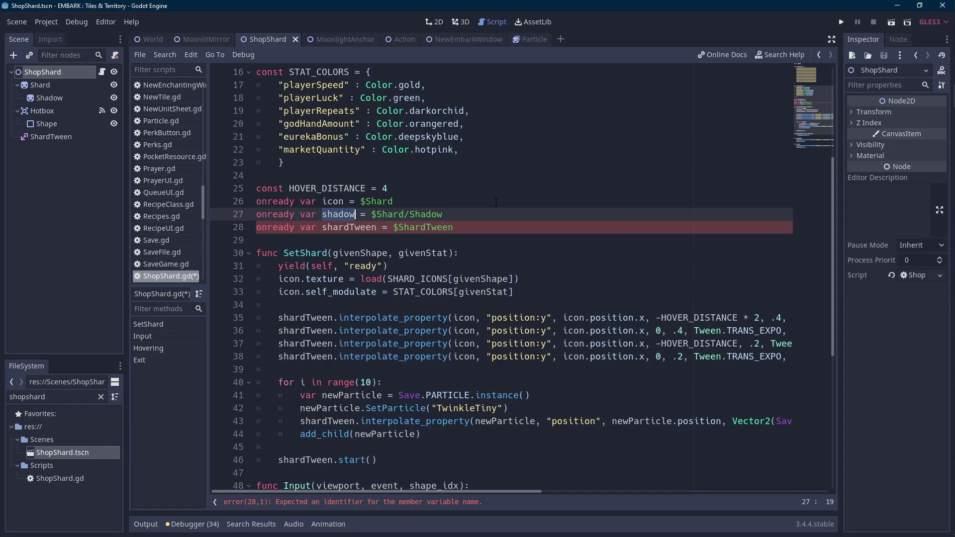
# In SetShard, set the shadow texture to icon.texture on the line after icon.self_modulate
pyautogui.press('Down')
pyautogui.press('Down')
pyautogui.press('Down')
pyautogui.press('Up')
pyautogui.press('Down')
pyautogui.press('Up')
pyautogui.press('Home')
pyautogui.press('Down')
pyautogui.press('Return')
pyautogui.press('Up')
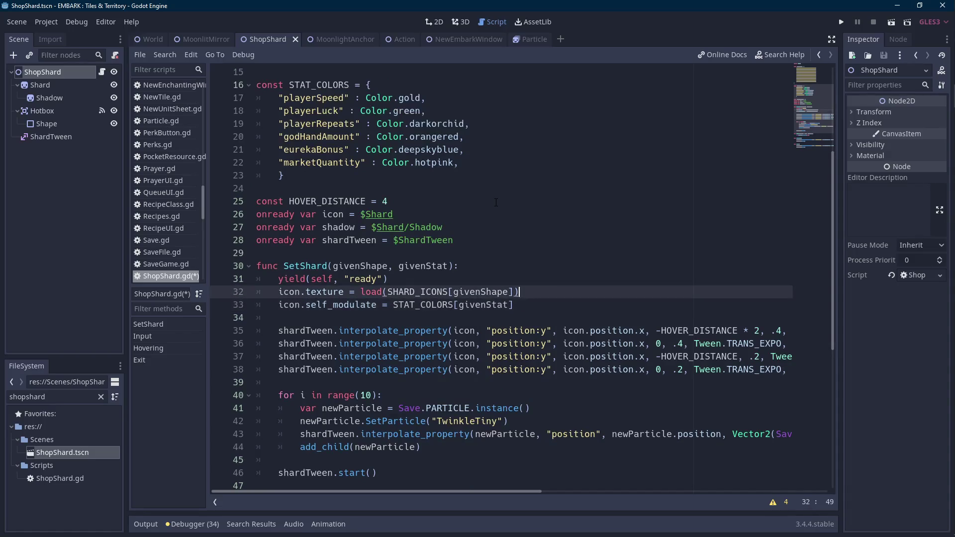
pyautogui.press('Tab')
pyautogui.write('shadow')
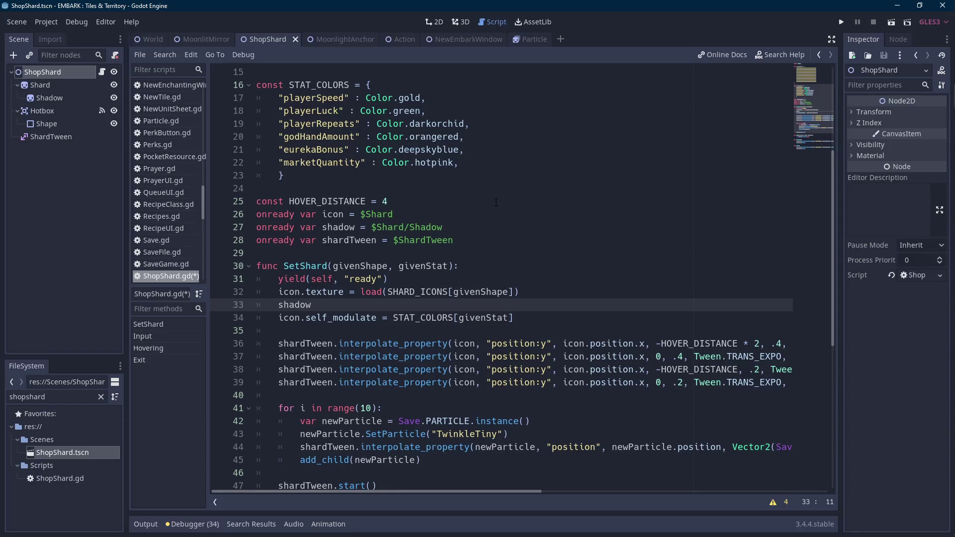
pyautogui.write('texture = icon.')
pyautogui.write('texture')
pyautogui.hotkey('ctrl', 'shift', 'Left')
pyautogui.hotkey('ctrl', 'shift', 'Left')
pyautogui.hotkey('ctrl', 'shift', 'Left')
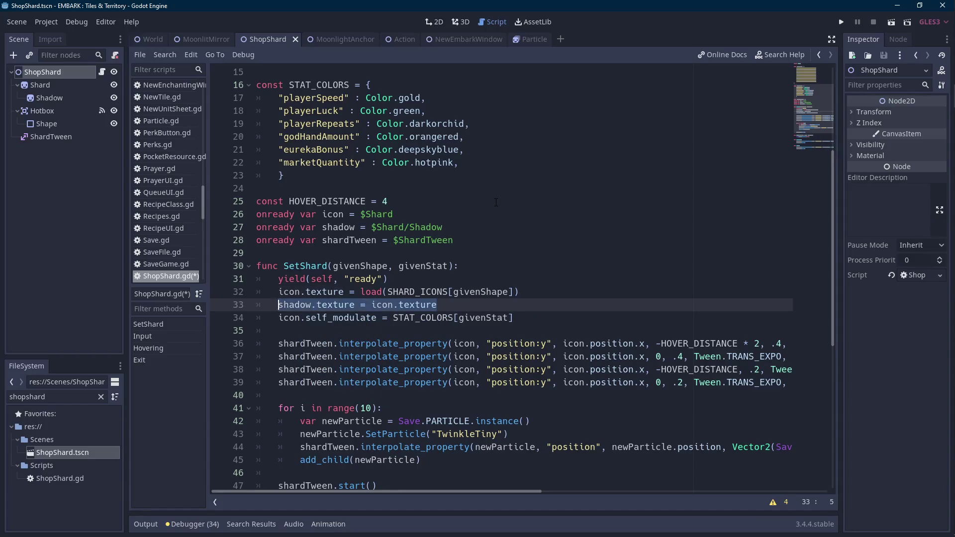
pyautogui.press('BackSpace')
pyautogui.hotkey('ctrl', 'z')
pyautogui.hotkey('alt', 'Down')
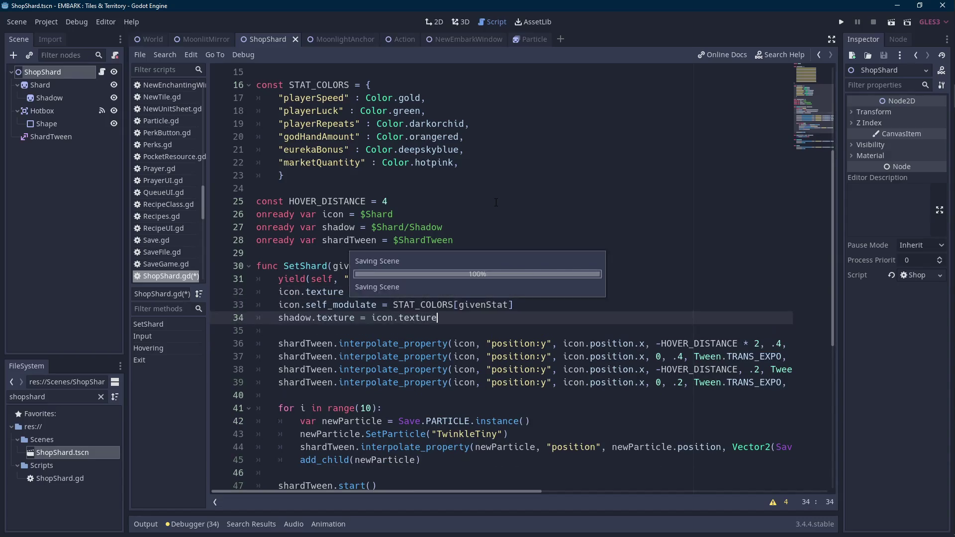
pyautogui.scroll(-2, 495, 202)
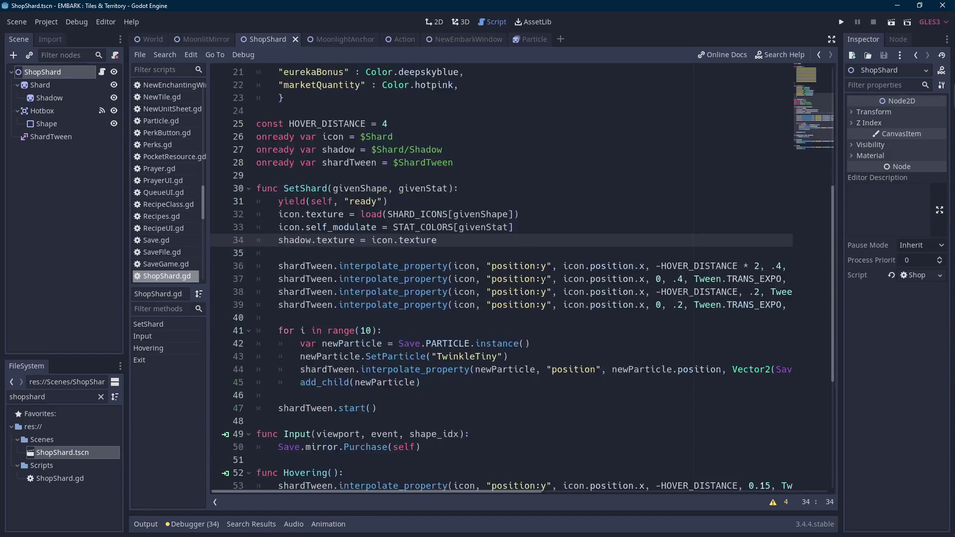
pyautogui.moveTo(534, 491); pyautogui.dragTo(667, 484)
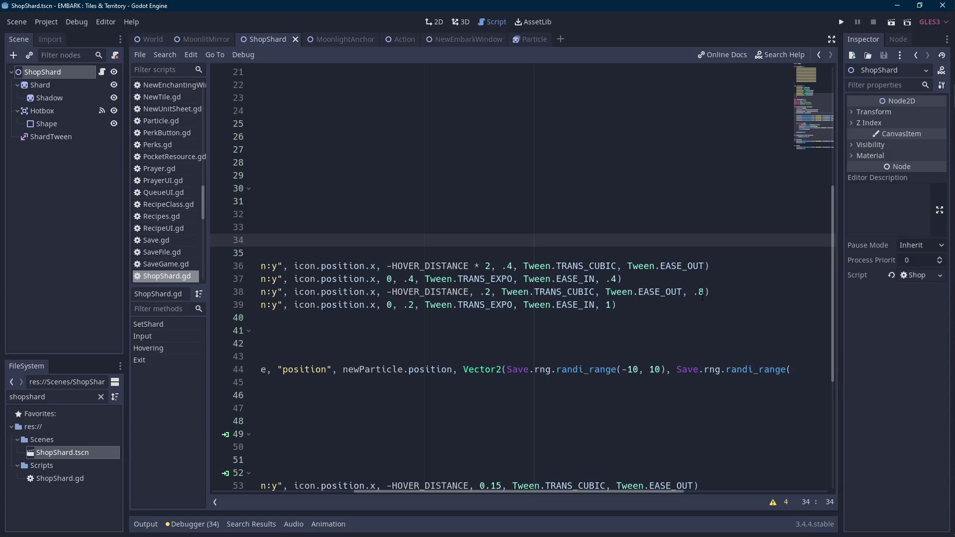
pyautogui.moveTo(473, 493); pyautogui.dragTo(326, 487)
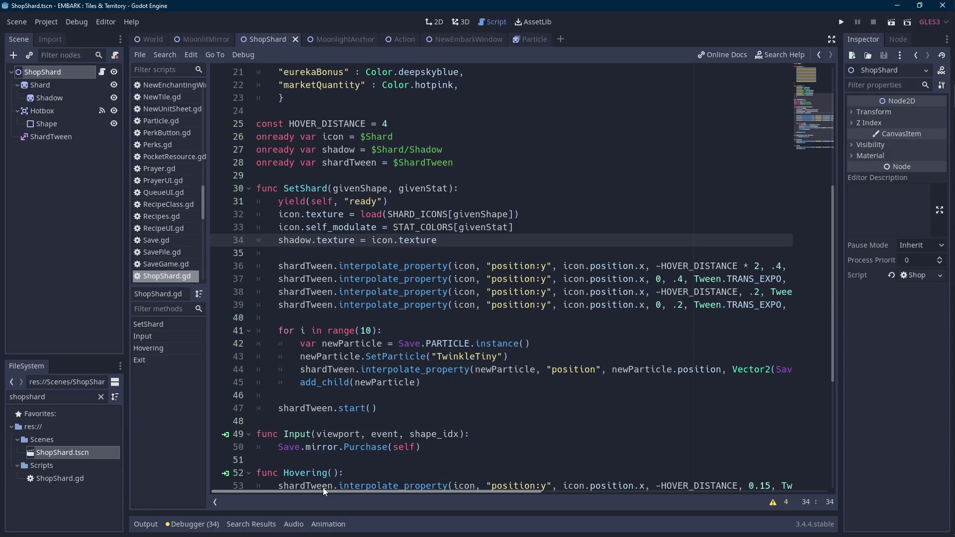
pyautogui.moveTo(333, 493)
pyautogui.mouseDown()
pyautogui.moveTo(360, 469)
pyautogui.moveTo(446, 458)
pyautogui.moveTo(502, 468)
pyautogui.moveTo(480, 469)
pyautogui.mouseUp()
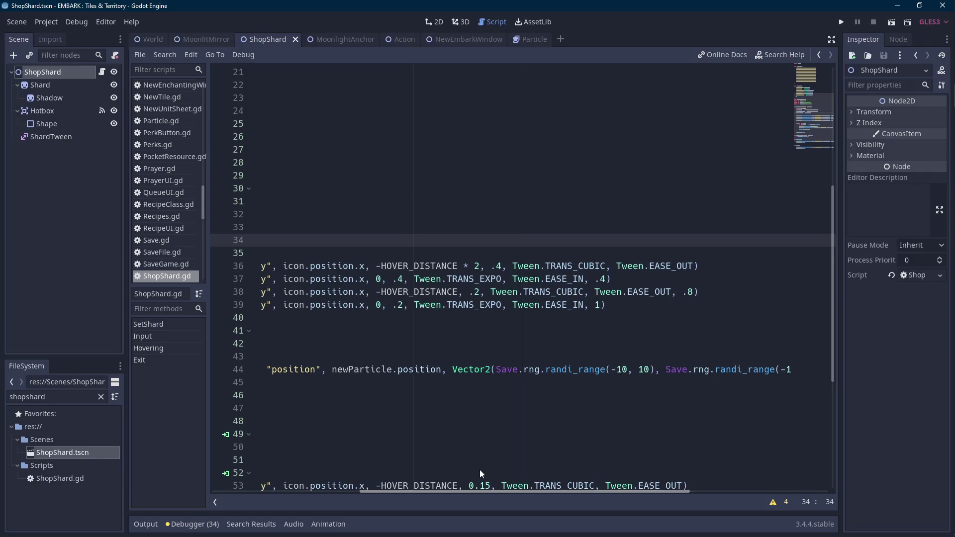
pyautogui.moveTo(479, 469); pyautogui.dragTo(483, 465)
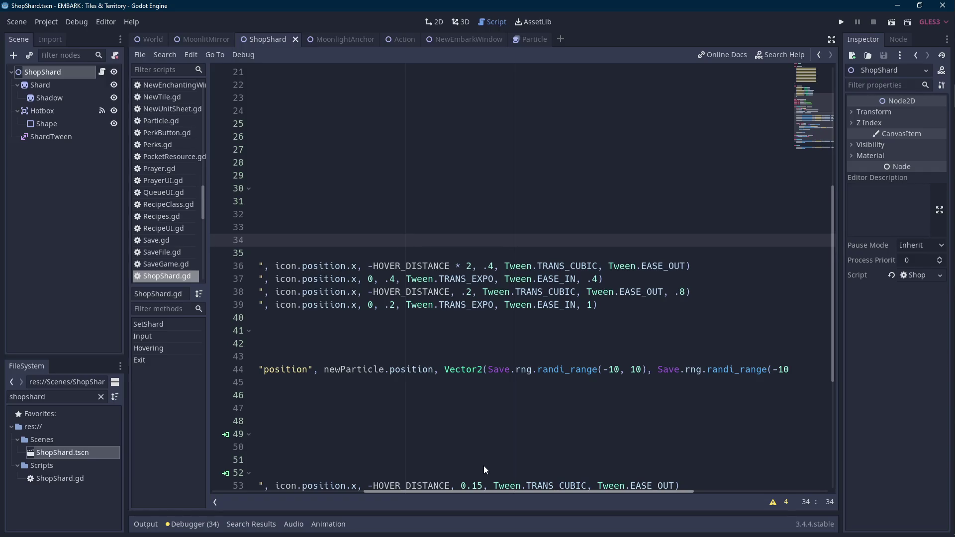
pyautogui.moveTo(483, 466); pyautogui.dragTo(334, 466)
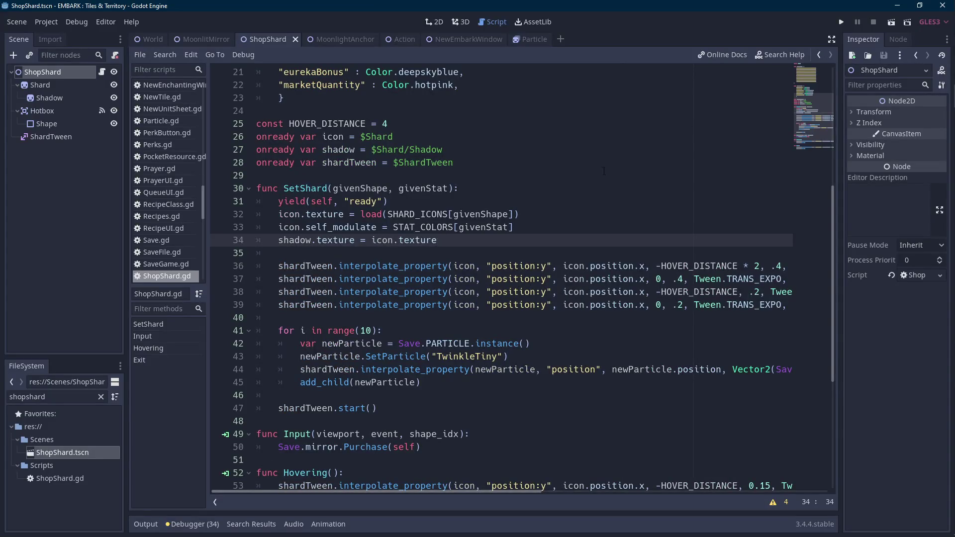
# Switch back to the MoonlitMirror scene and play it to test the shard shadows
pyautogui.scroll(4, 514, 211)
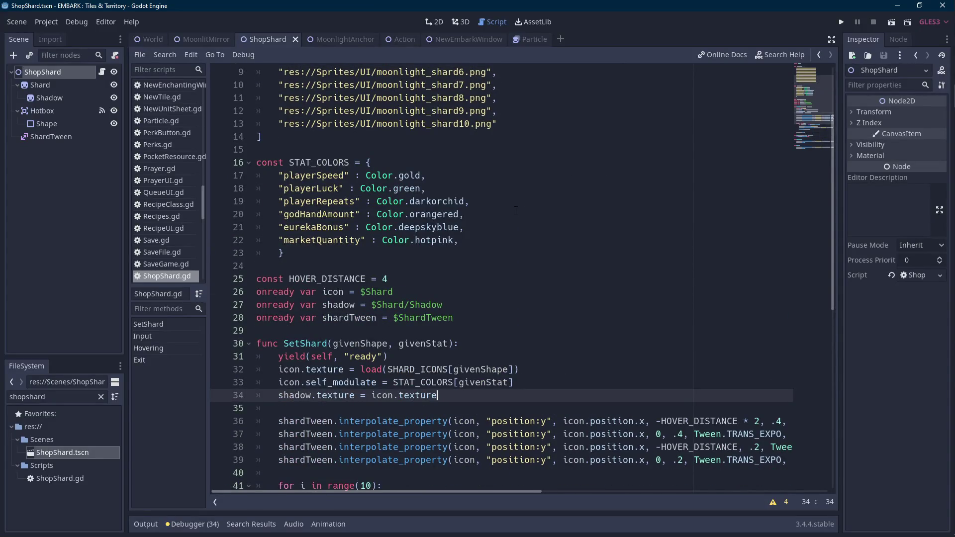
pyautogui.doubleClick(410, 175)
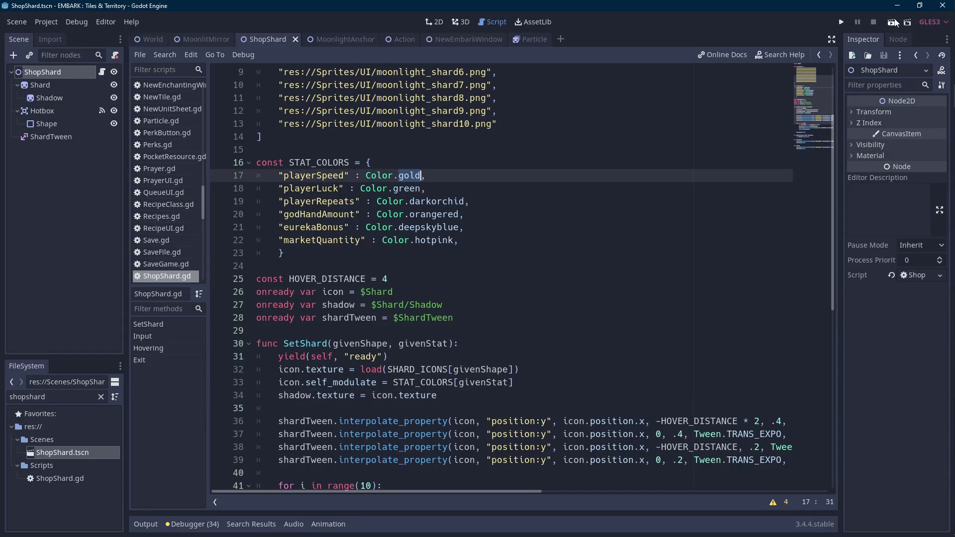
pyautogui.click(229, 38)
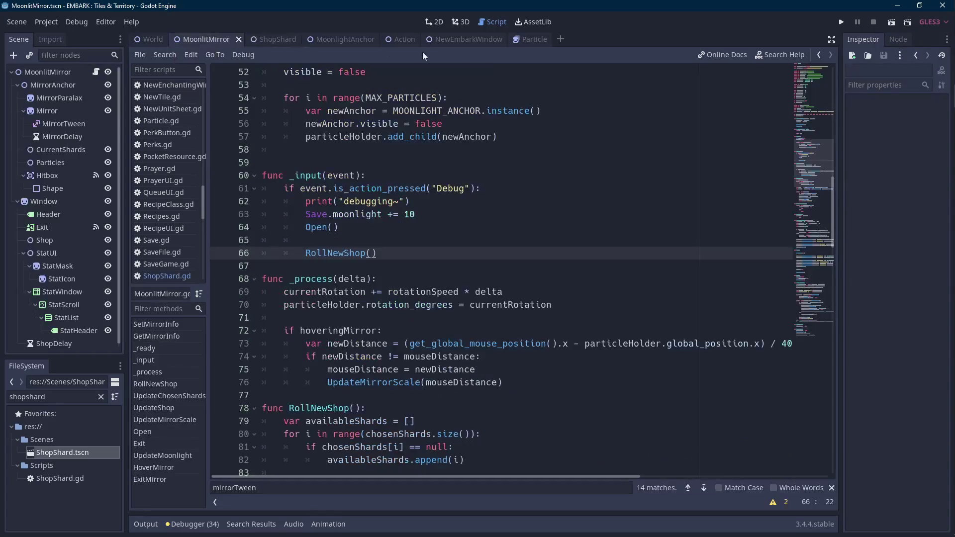
pyautogui.click(890, 24)
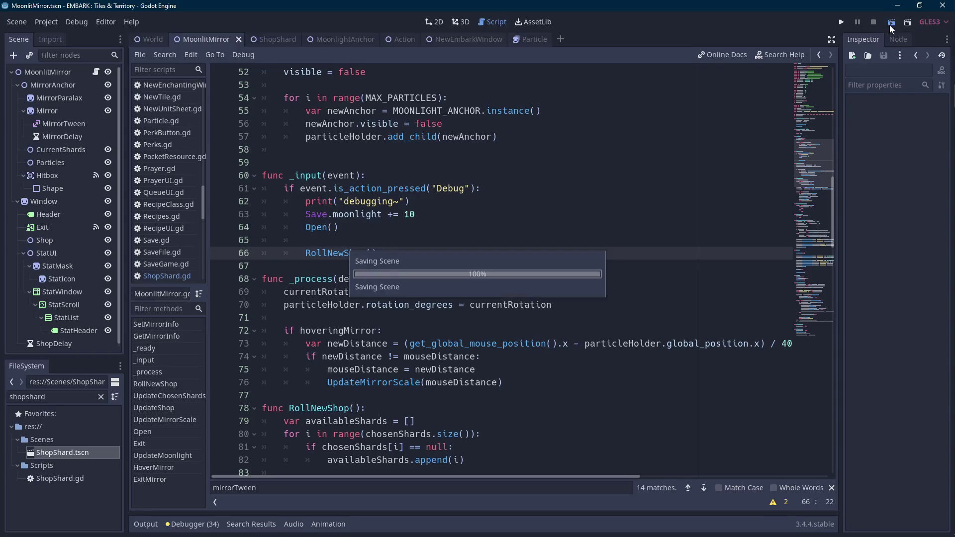
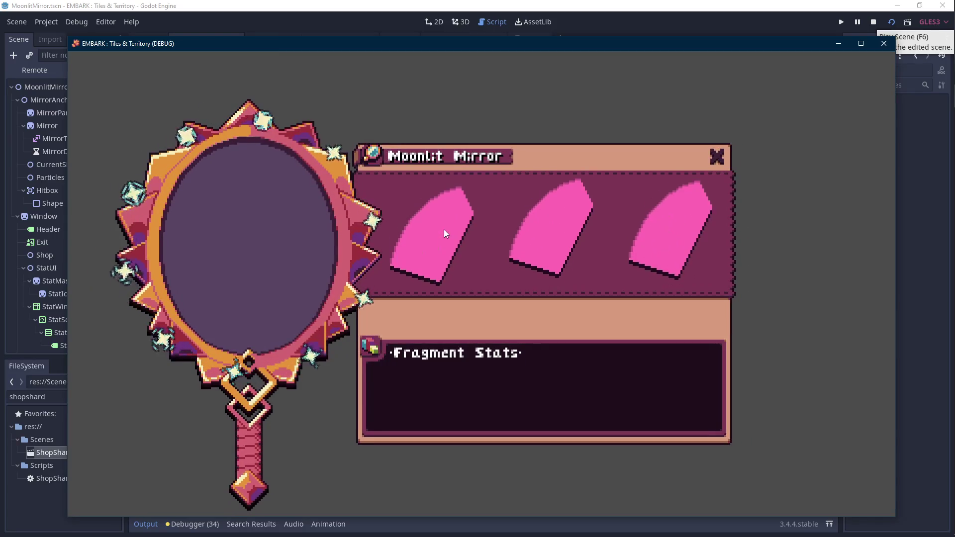
# Wrap the shard's purchase call in an 'if event.is_button_pressed("LeftClick"):' check
pyautogui.click(444, 228)
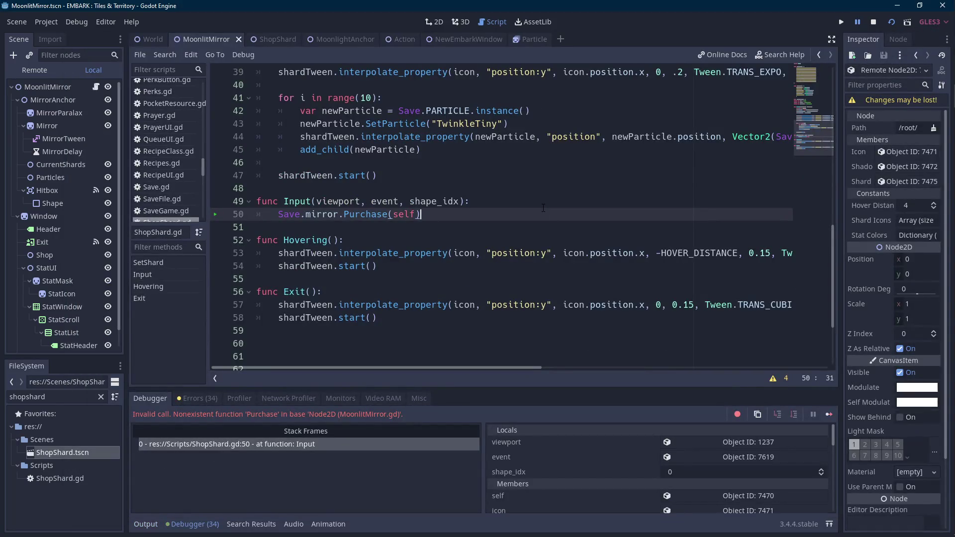
pyautogui.click(519, 200)
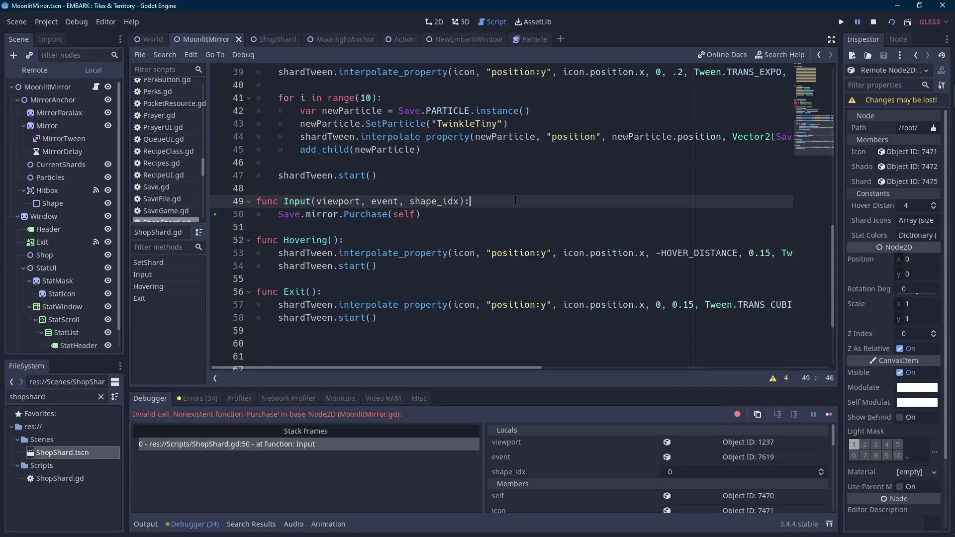
pyautogui.press('Return')
pyautogui.write('if event.is')
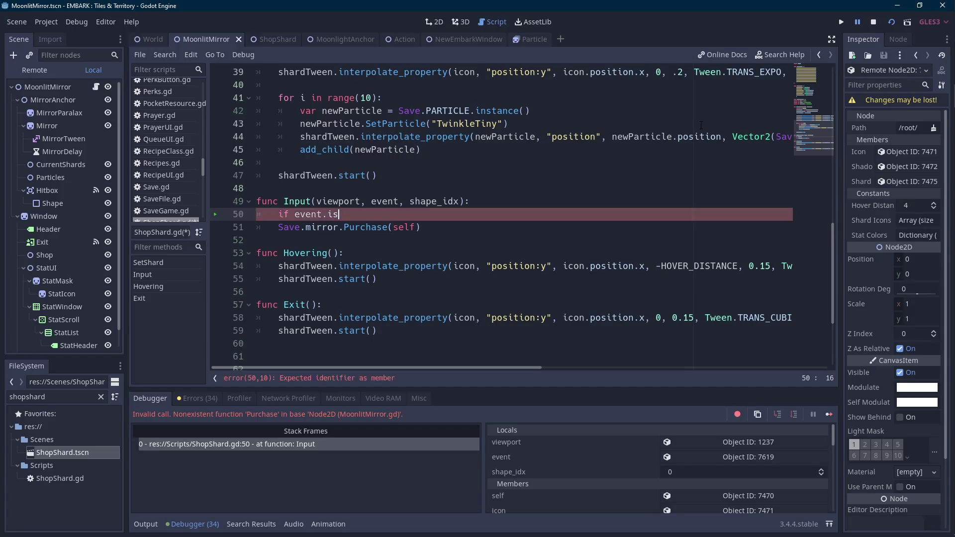
pyautogui.write('_button_pressed')
pyautogui.write('("Left')
pyautogui.write('Click"):')
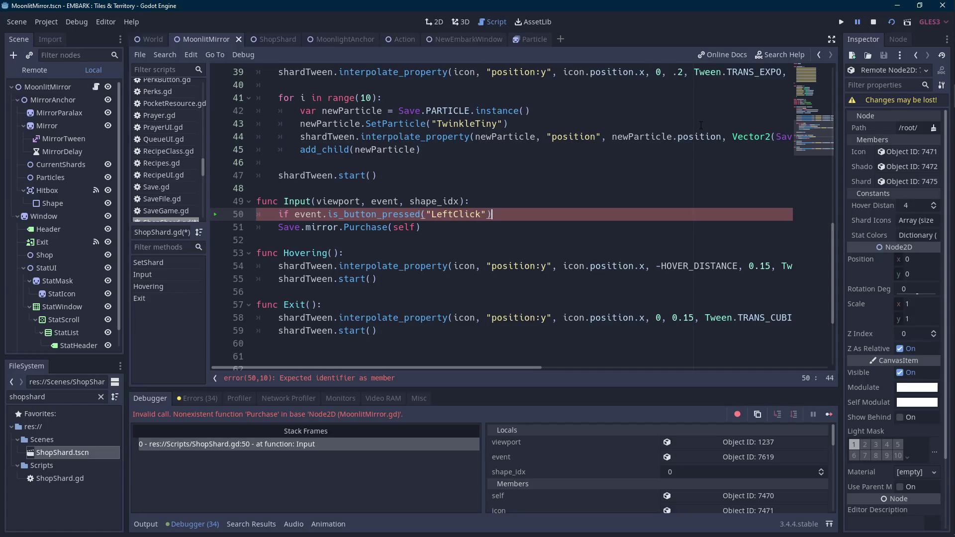
pyautogui.click(274, 231)
pyautogui.press('Tab')
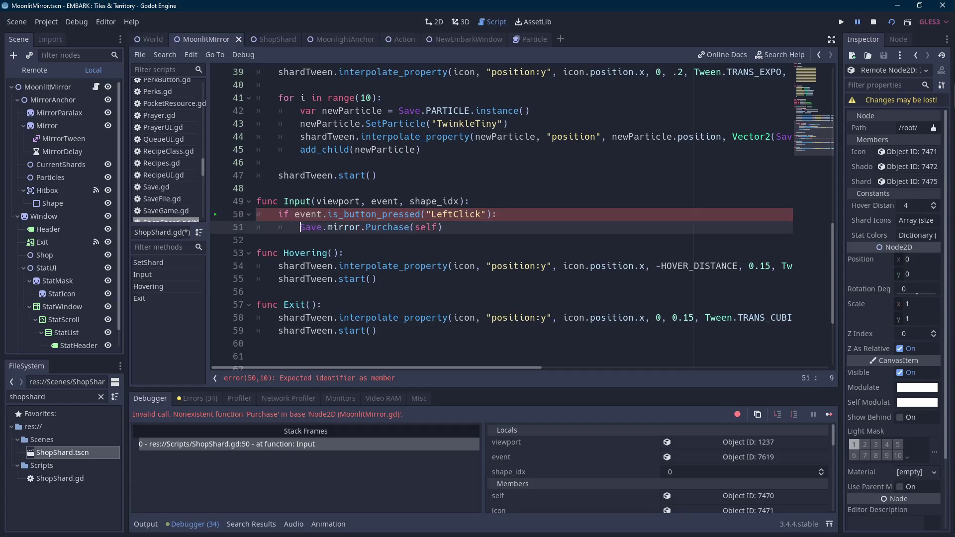
# Rename the called function from Purchase to PurchaseShard and save ShopShard.gd
pyautogui.doubleClick(410, 227)
pyautogui.press('Right')
pyautogui.write('Shard')
pyautogui.hotkey('ctrl', 'shift', 'Left')
pyautogui.hotkey('ctrl', 's')
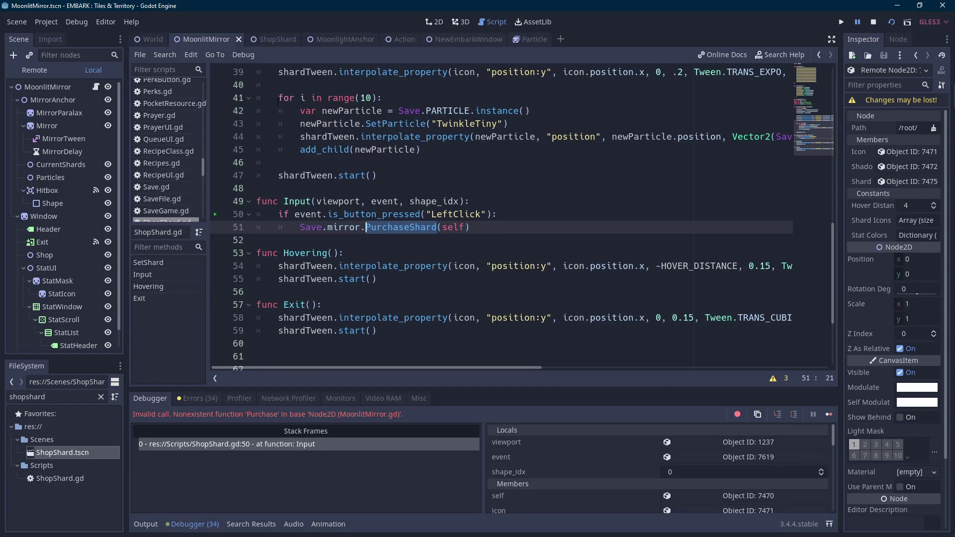
pyautogui.click(97, 87)
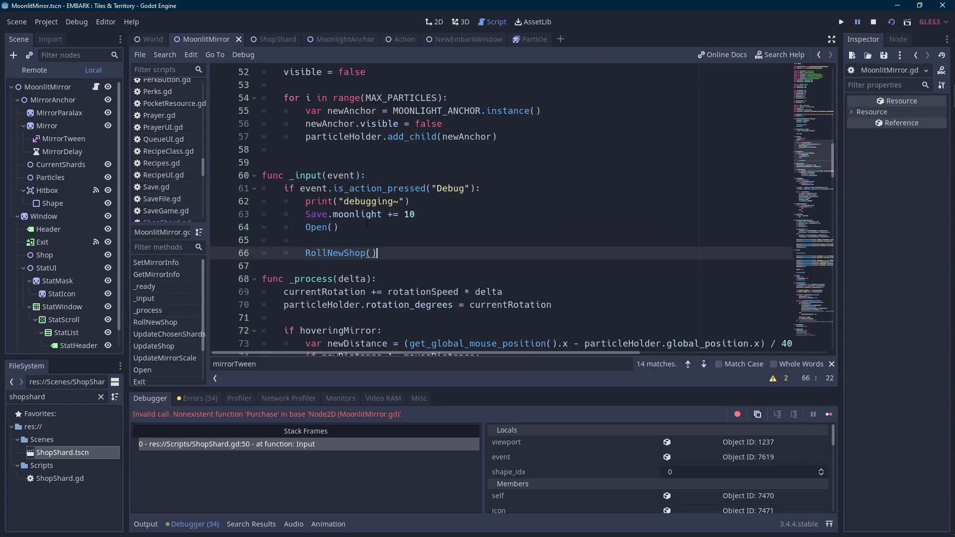
# Jump through the RollNewShop definition to the end of UpdateShop and open a blank line
pyautogui.click(364, 264)
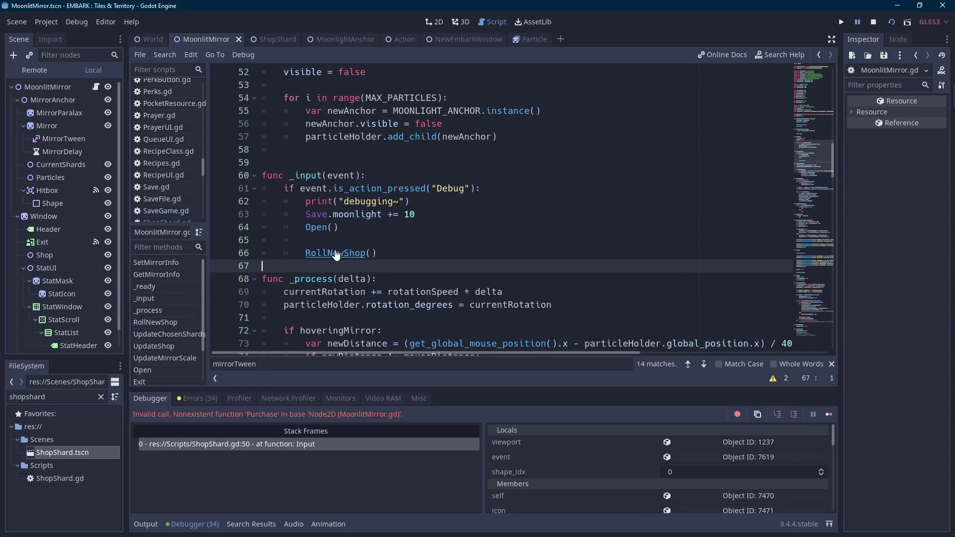
pyautogui.keyDown('ctrl'); pyautogui.click(339, 254); pyautogui.keyUp('ctrl')
pyautogui.scroll(-4, 338, 223)
pyautogui.click(303, 163)
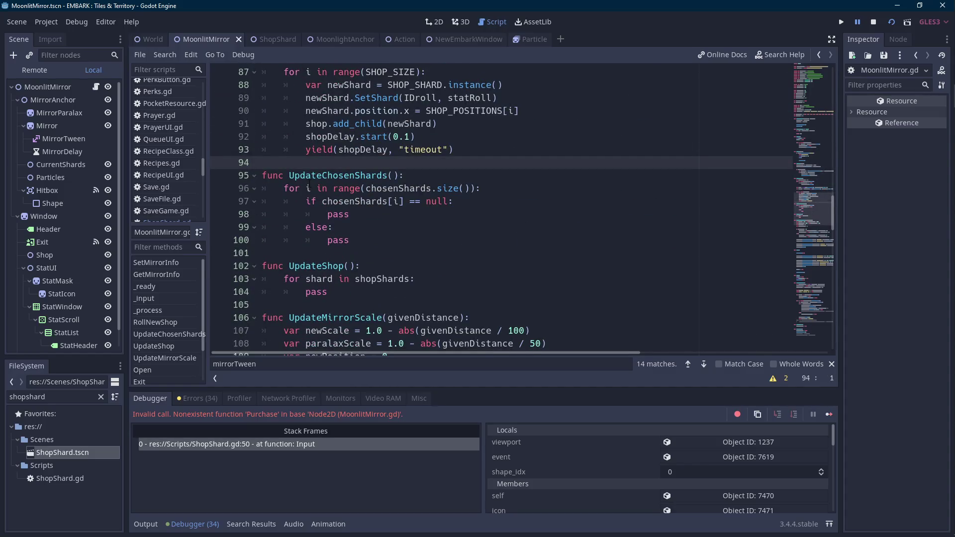
pyautogui.press('Down')
pyautogui.press('Down')
pyautogui.press('Down')
pyautogui.press('Return')
pyautogui.press('Return')
pyautogui.press('Up')
# Add a placeholder 'func PurchaseShard(givenShard): pass' and relaunch the game
pyautogui.write('func PurchaseShard')
pyautogui.write('(givenShard')
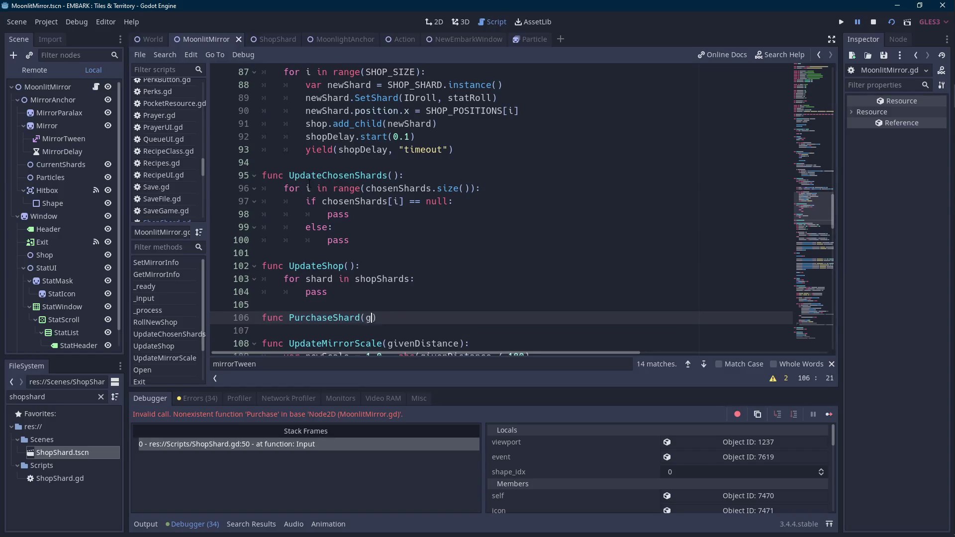
pyautogui.press('BackSpace')
pyautogui.press('BackSpace')
pyautogui.press('BackSpace')
pyautogui.write('hard')
pyautogui.write('):')
pyautogui.press('Return')
pyautogui.write('pass')
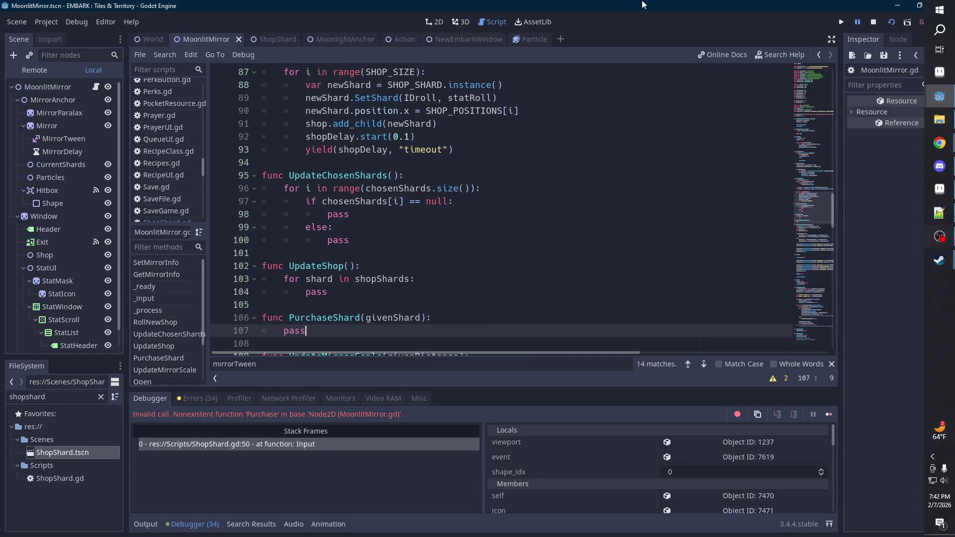
pyautogui.click(891, 22)
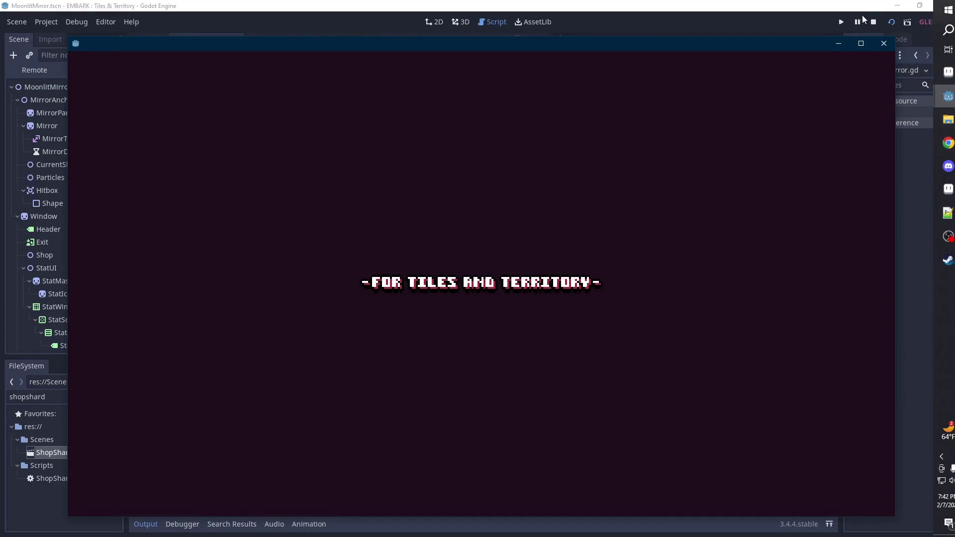
# Stop the game and make line 36's tween in ShopShard start from icon.position.y
pyautogui.click(873, 22)
pyautogui.click(261, 41)
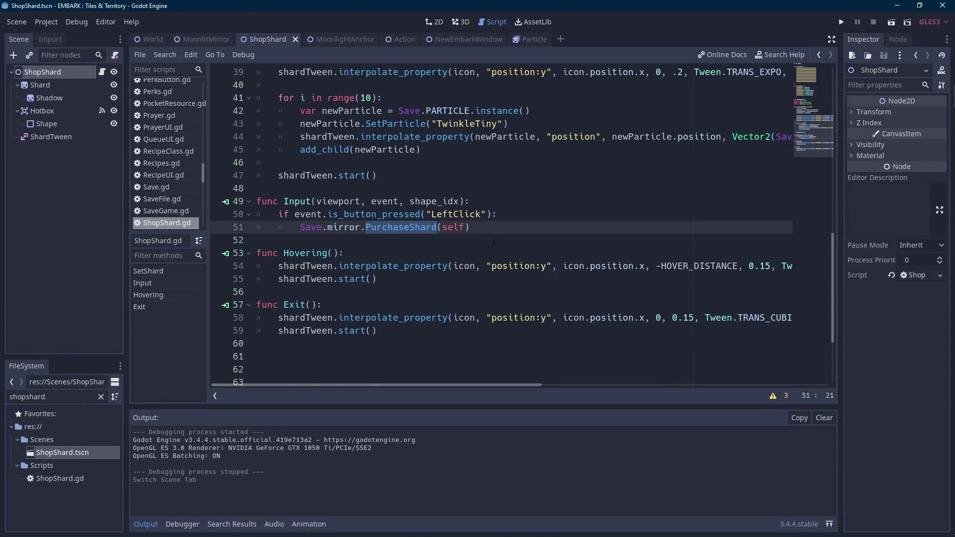
pyautogui.scroll(4, 493, 240)
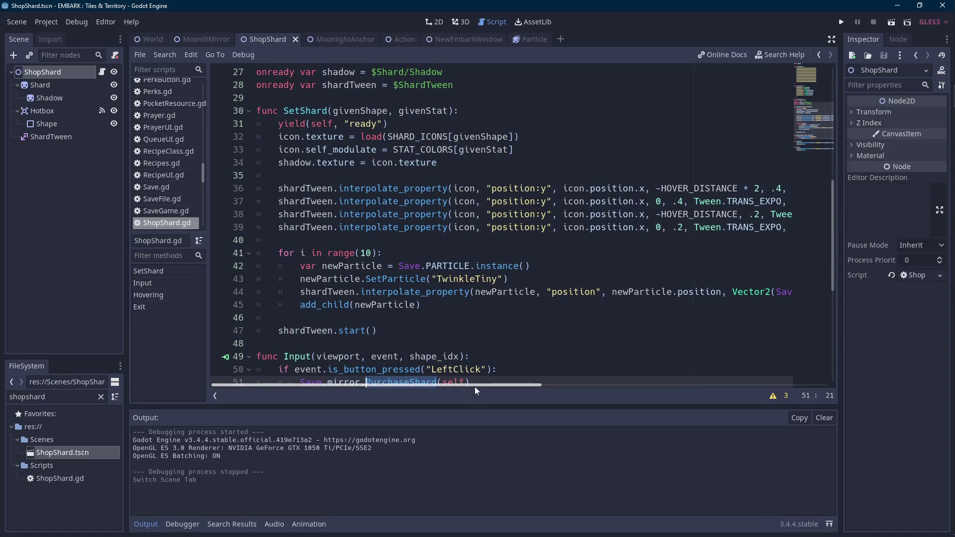
pyautogui.moveTo(479, 384); pyautogui.dragTo(535, 376)
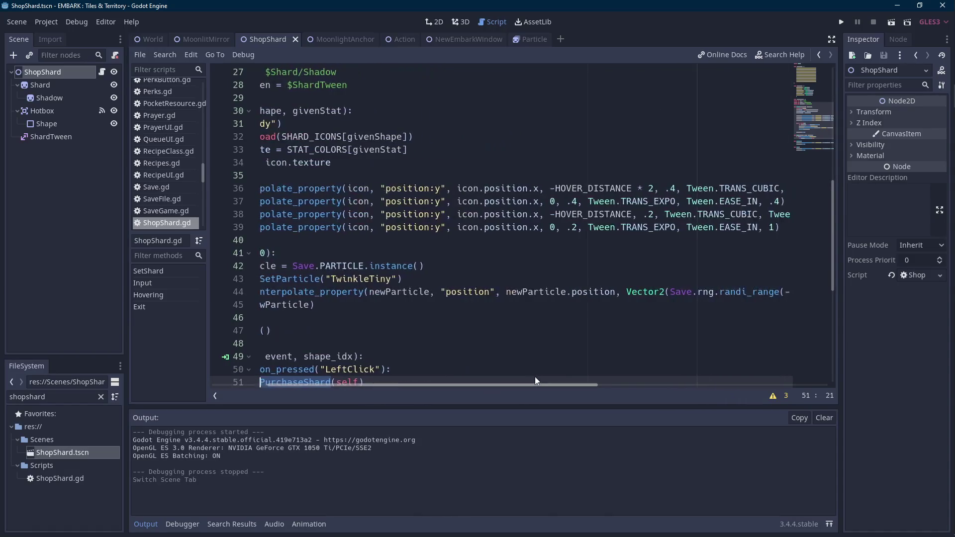
pyautogui.click(546, 188)
pyautogui.press('BackSpace')
pyautogui.write('y')
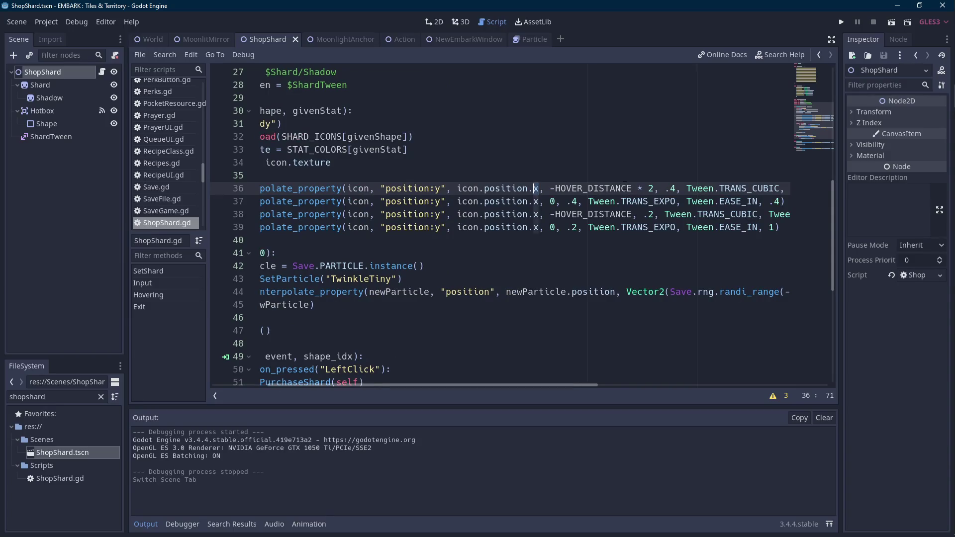
# Switch the tweens on lines 37–39 from icon.position.x to icon.position.y as well
pyautogui.press('Down')
pyautogui.press('BackSpace')
pyautogui.write('y')
pyautogui.press('Down')
pyautogui.press('BackSpace')
pyautogui.write('y')
pyautogui.press('Down')
pyautogui.press('BackSpace')
pyautogui.write('y')
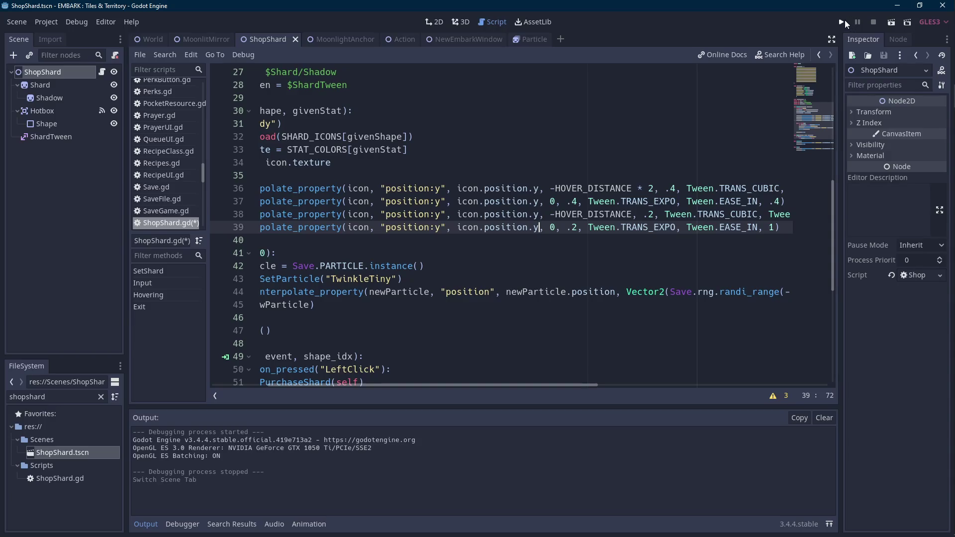
# Test-run the scene, stop it, and go back to the MoonlitMirror script
pyautogui.click(889, 20)
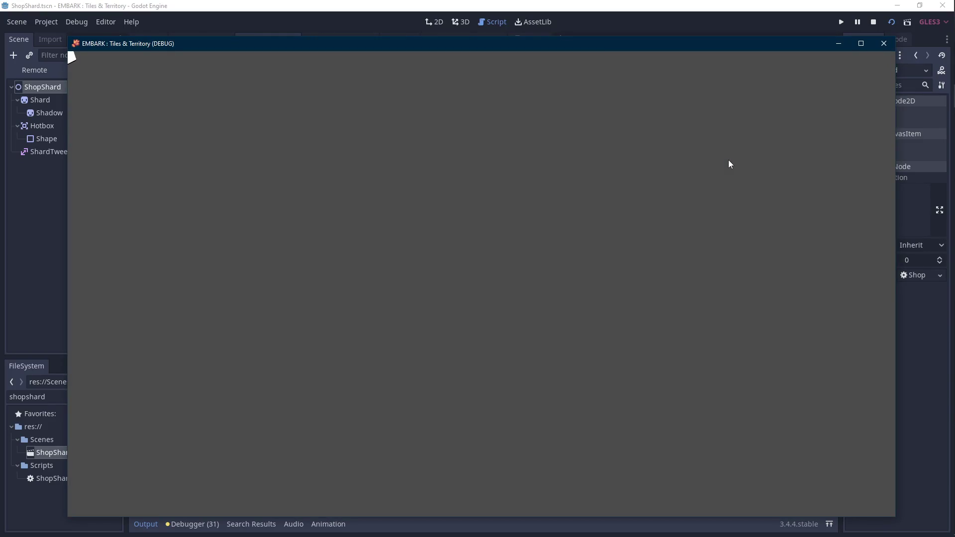
pyautogui.press('F8')
pyautogui.click(204, 39)
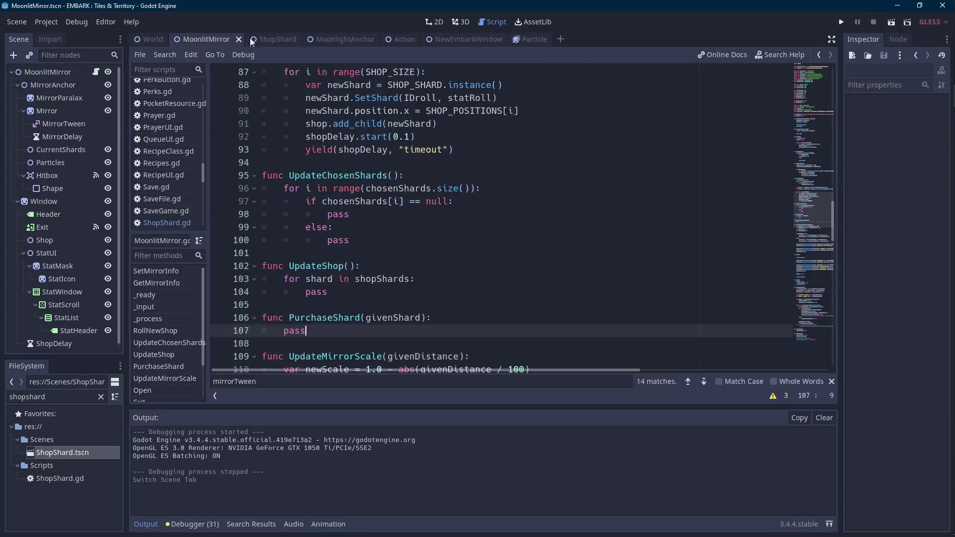
# After the run fails, find World.gd's is_action_pressed usage to replace is_button_pressed on line 50
pyautogui.press('F6')
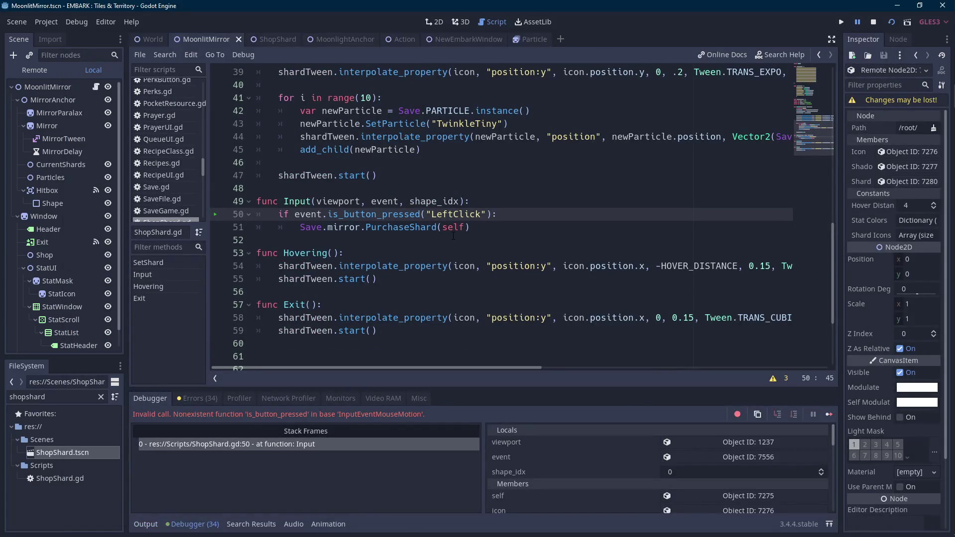
pyautogui.doubleClick(385, 216)
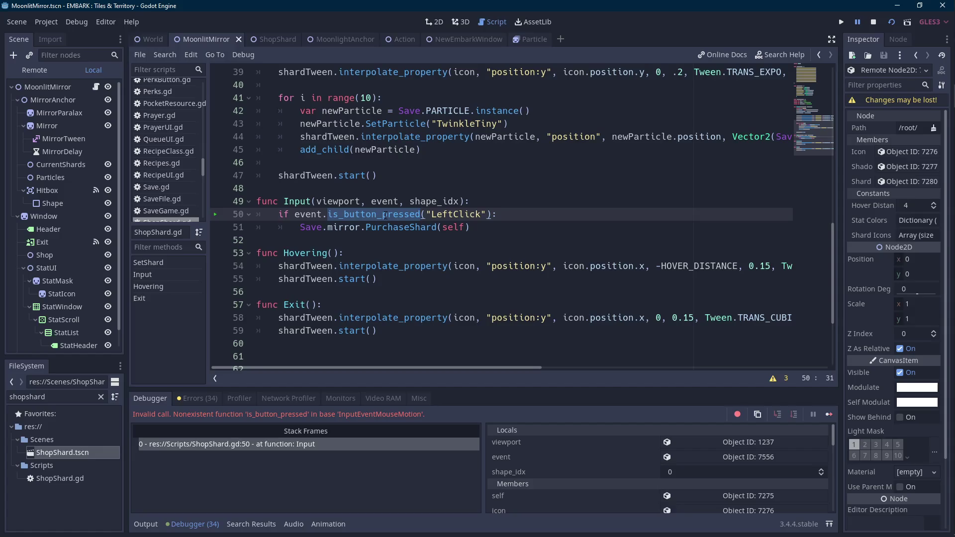
pyautogui.click(152, 39)
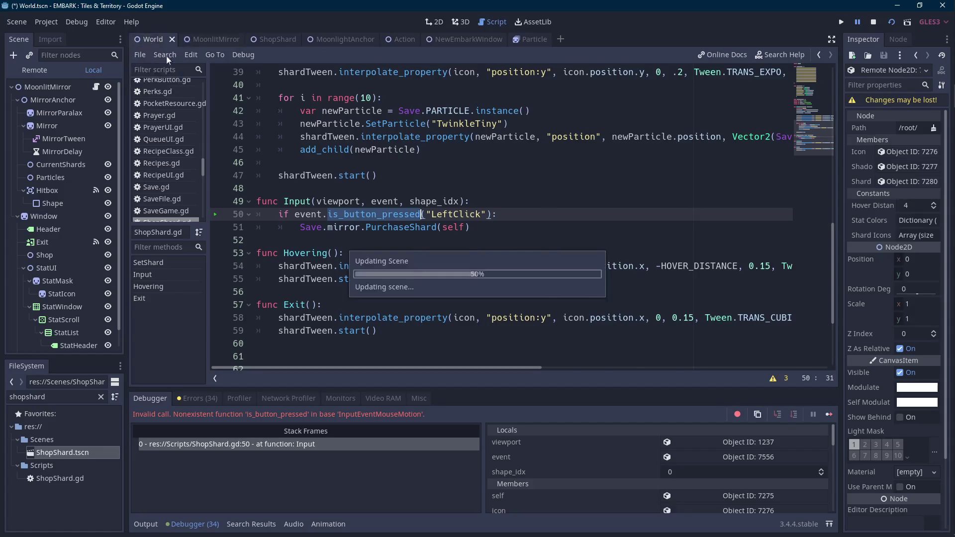
pyautogui.click(414, 221)
pyautogui.hotkey('ctrl', 'f')
pyautogui.write('event.')
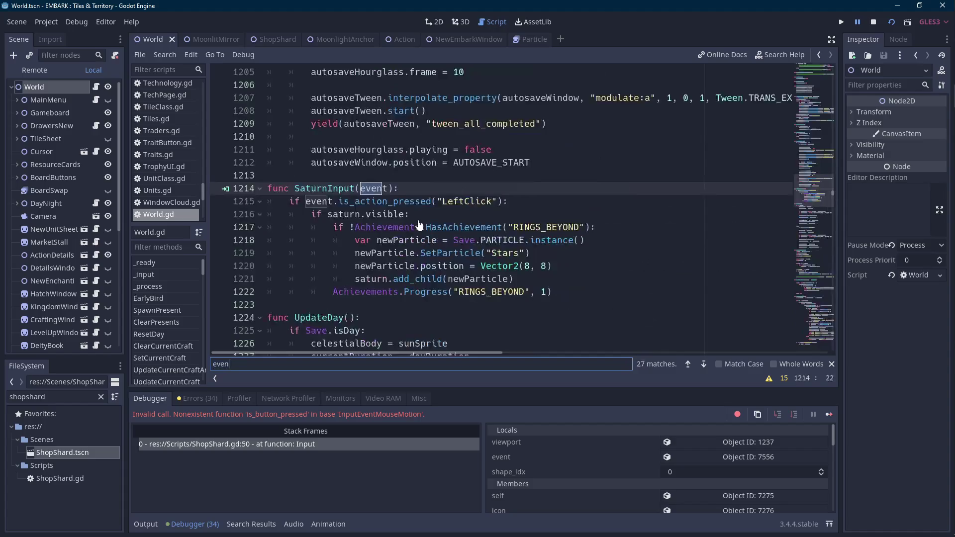
pyautogui.hotkey('ctrl', 'shift', 'Right')
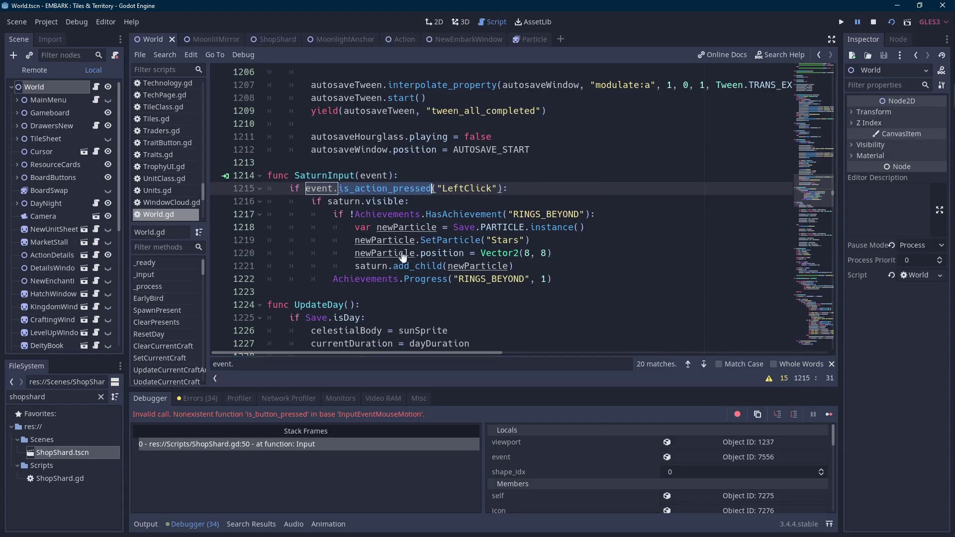
pyautogui.click(302, 444)
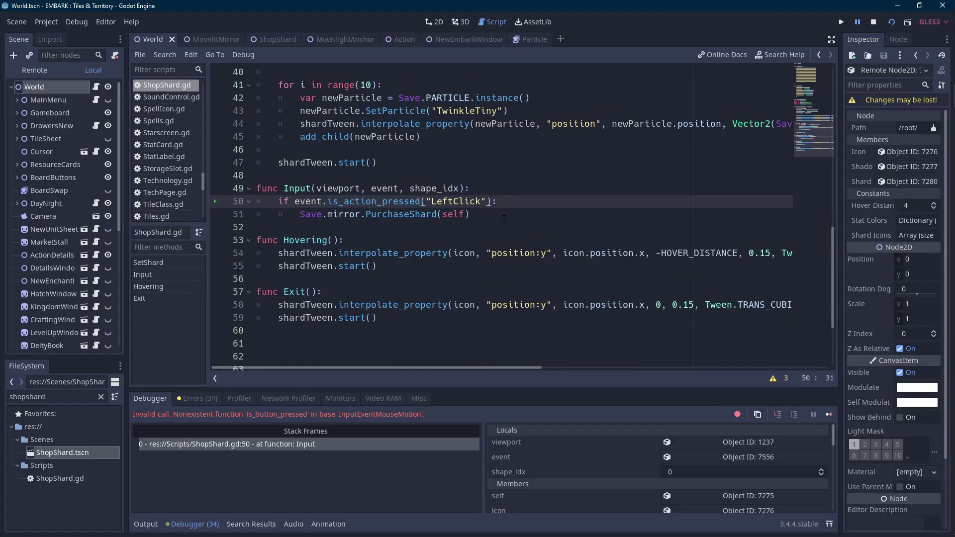
# Shorten the tween durations on lines 38–39 from .2 to .1
pyautogui.scroll(4, 504, 225)
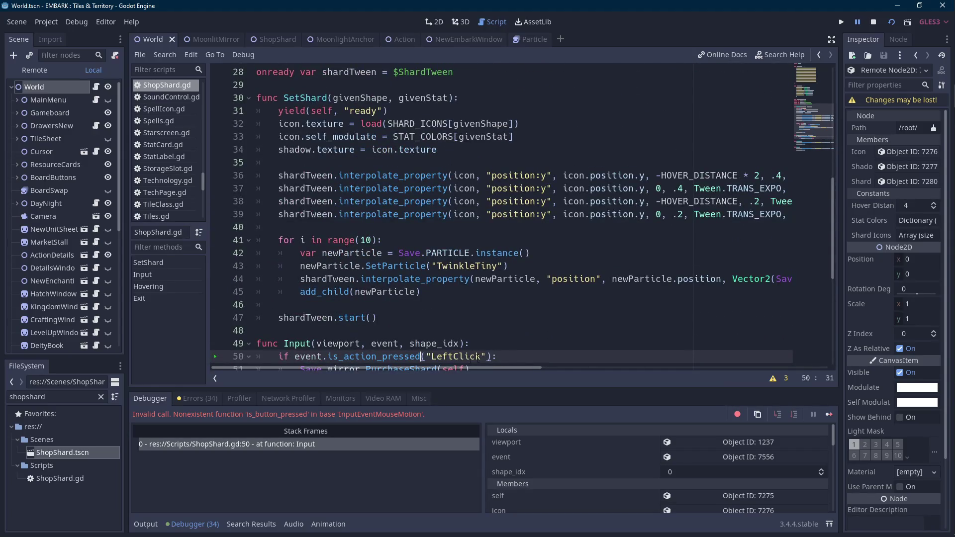
pyautogui.moveTo(466, 369); pyautogui.dragTo(593, 366)
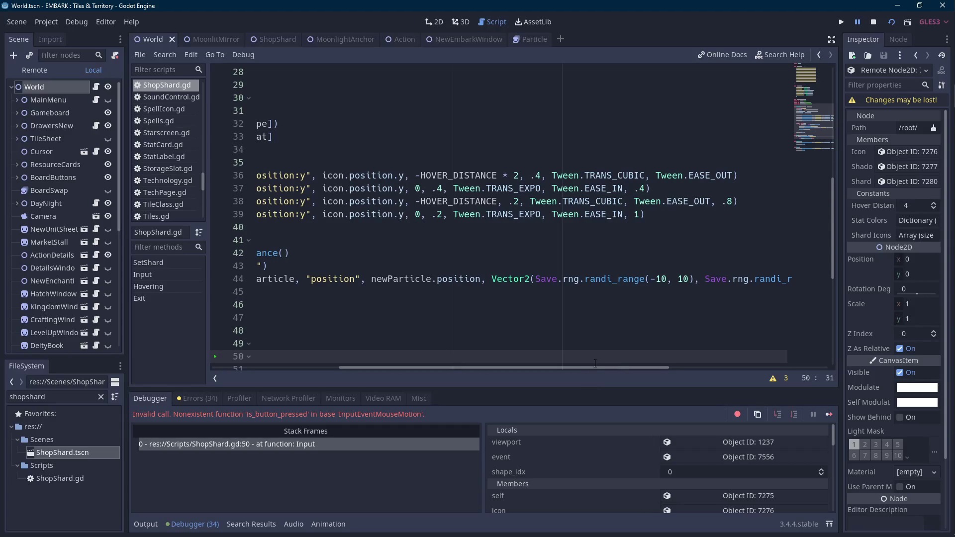
pyautogui.moveTo(595, 365); pyautogui.dragTo(580, 366)
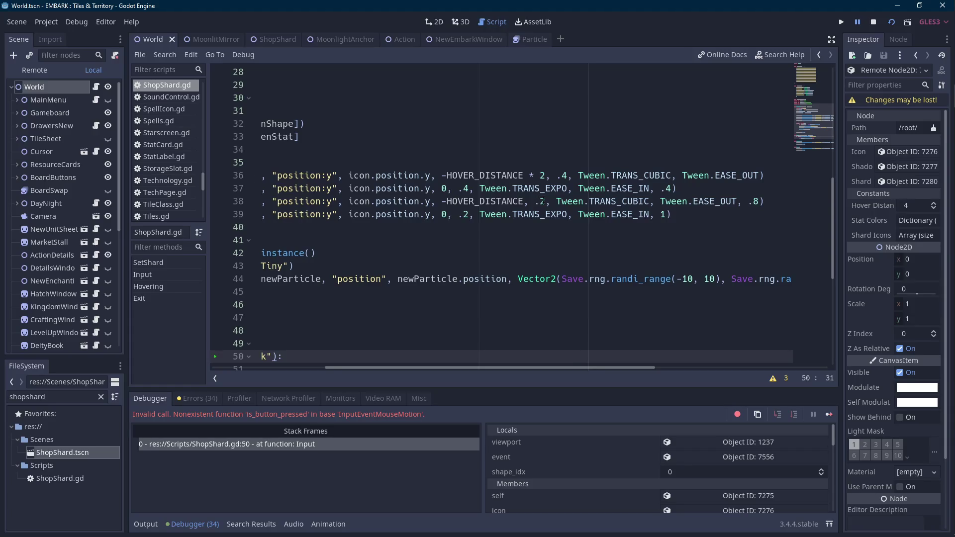
pyautogui.click(541, 200)
pyautogui.write('1')
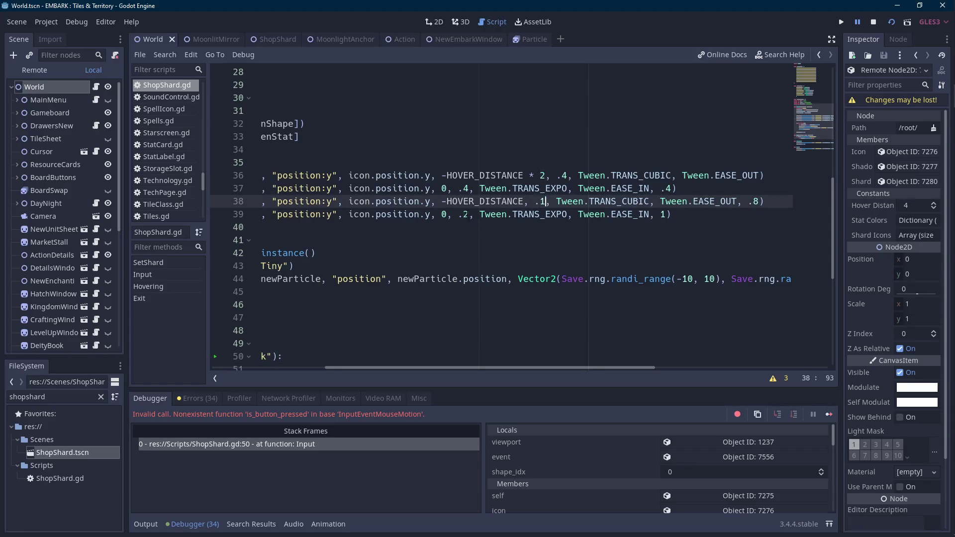
pyautogui.doubleClick(466, 214)
pyautogui.write('1')
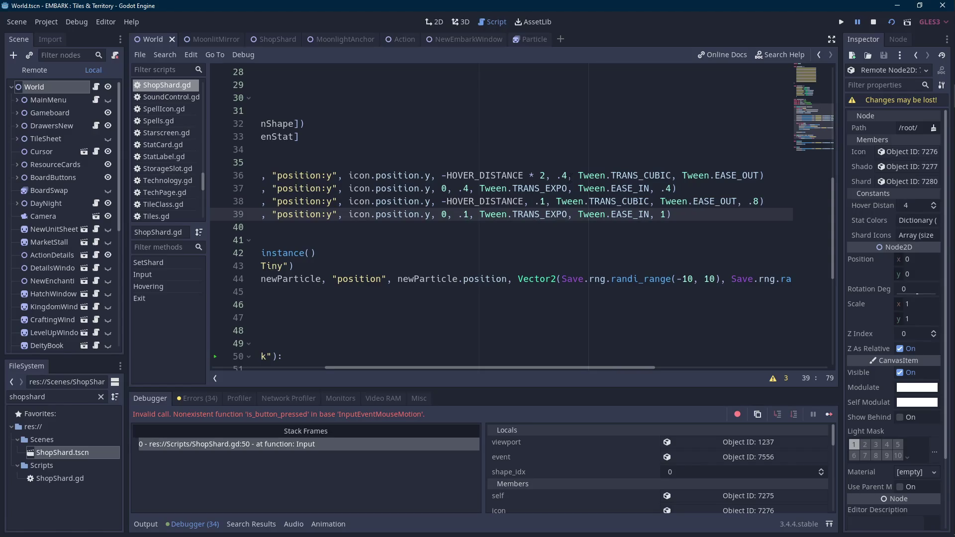
# Raise line 36's pop-in to -HOVER_DISTANCE * 3 and relaunch the game
pyautogui.click(567, 175)
pyautogui.doubleClick(542, 175)
pyautogui.write('3')
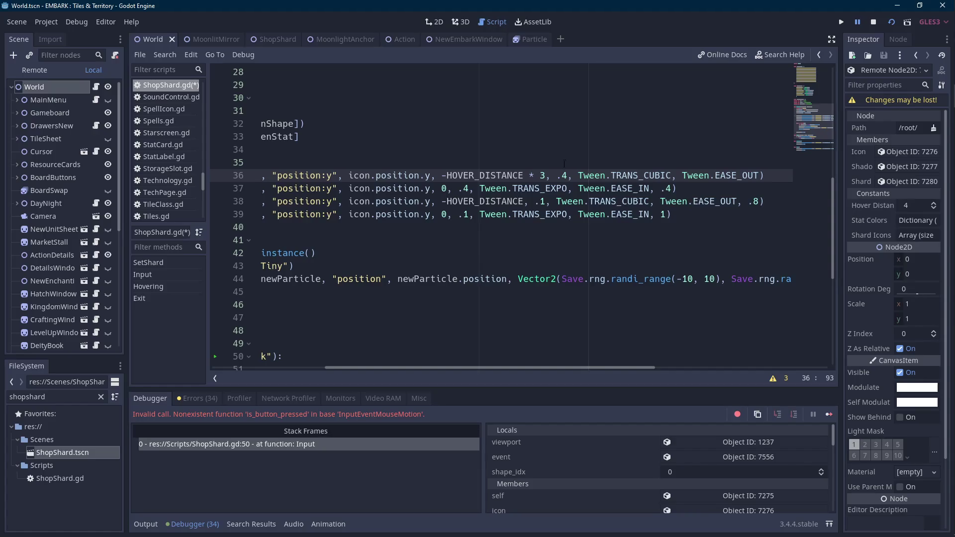
pyautogui.click(890, 23)
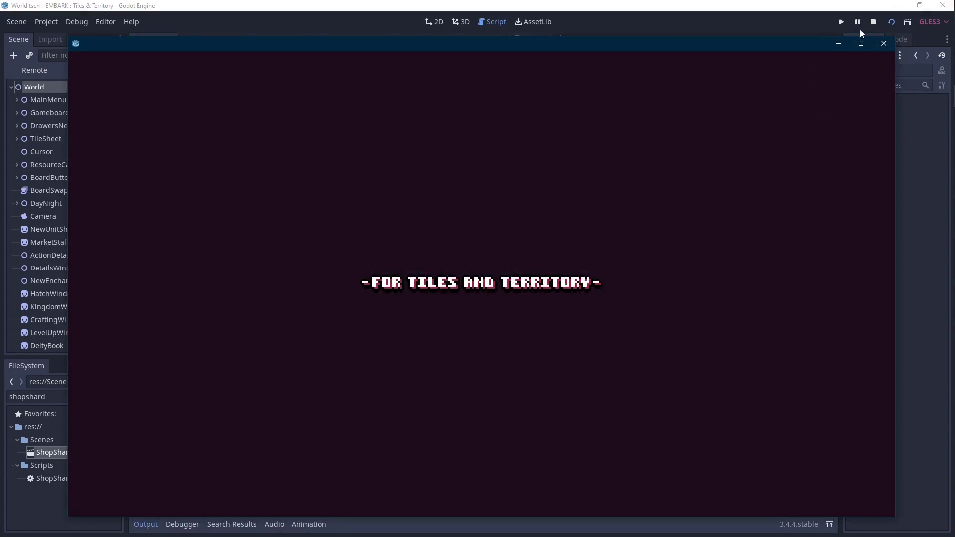
pyautogui.click(872, 24)
# Run the MoonlitMirror scene to check the shop shards, then close the test window
pyautogui.click(219, 39)
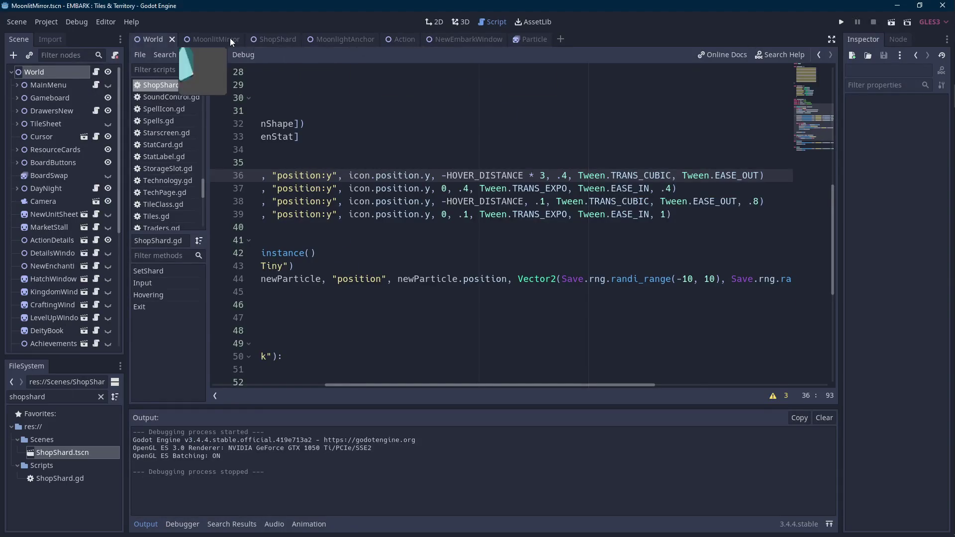
pyautogui.click(891, 21)
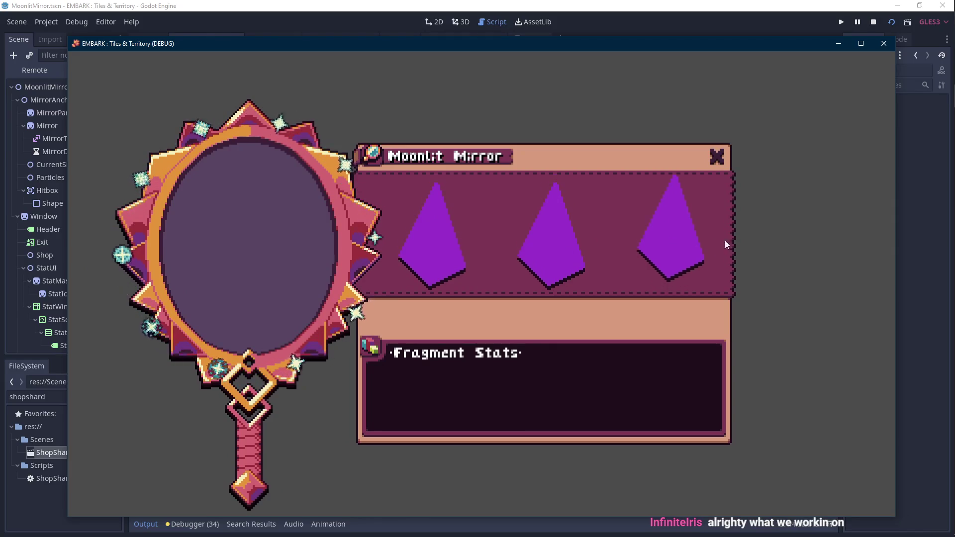
pyautogui.click(873, 25)
pyautogui.press('Scroll_Lock')
pyautogui.moveTo(939, 99)
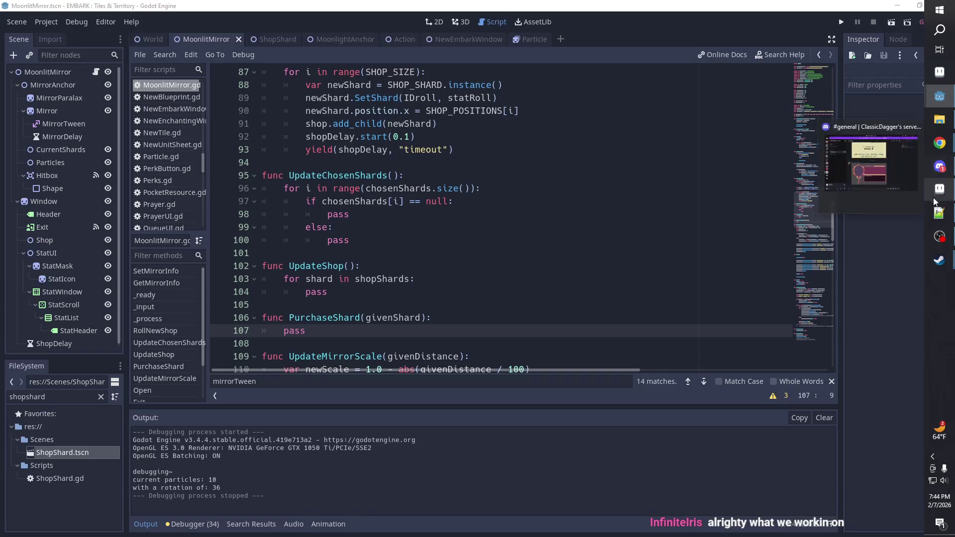
pyautogui.press('Scroll_Lock')
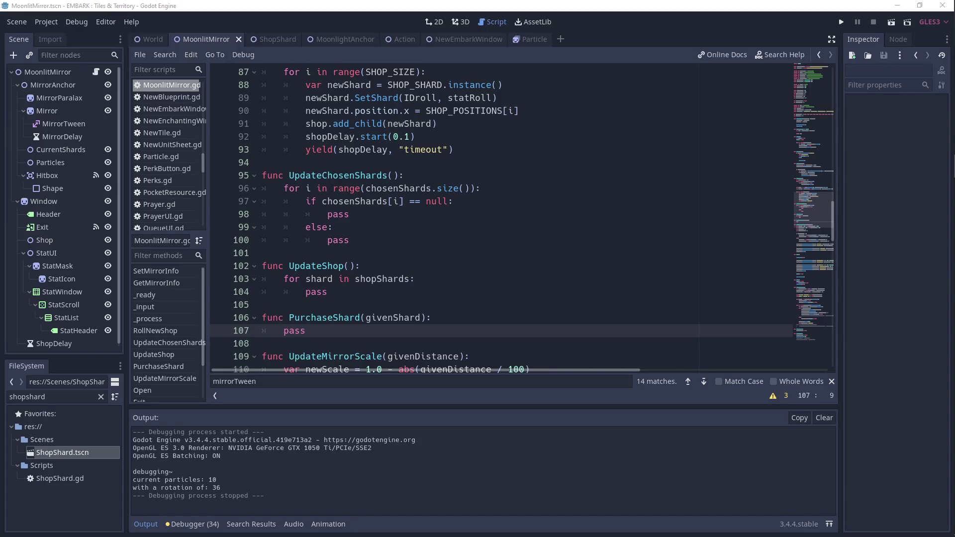
pyautogui.press('Scroll_Lock')
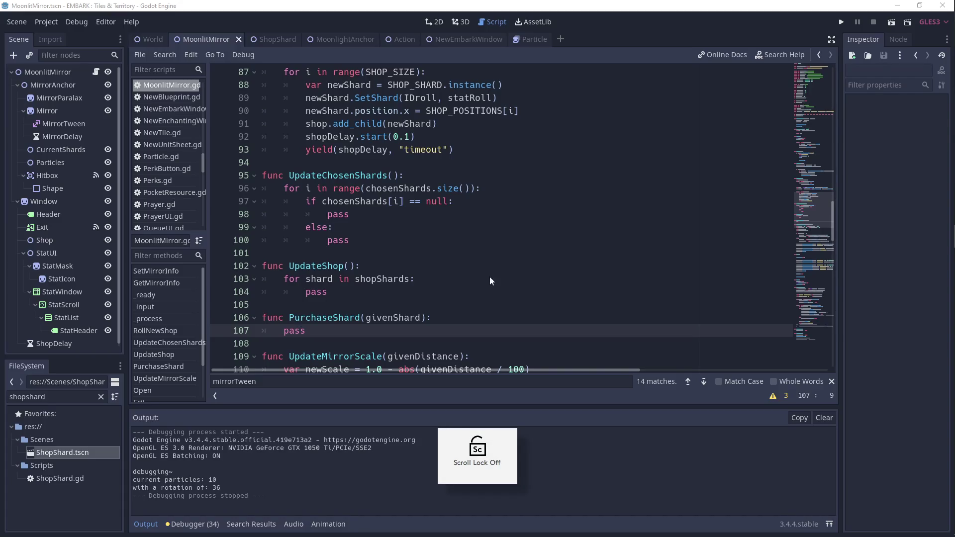
# Run the MoonlitMirror scene a second time and close it again
pyautogui.click(481, 281)
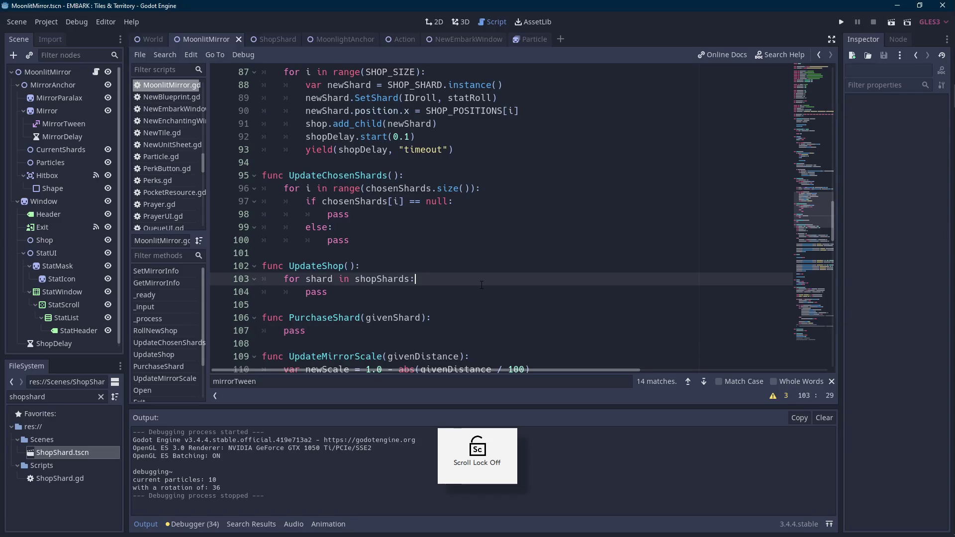
pyautogui.click(890, 22)
pyautogui.press('Scroll_Lock')
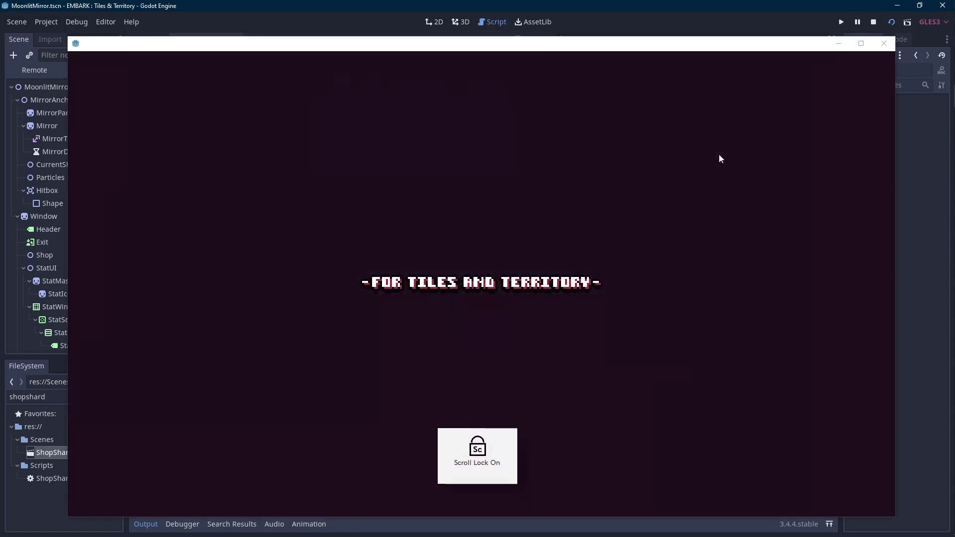
pyautogui.press('Scroll_Lock')
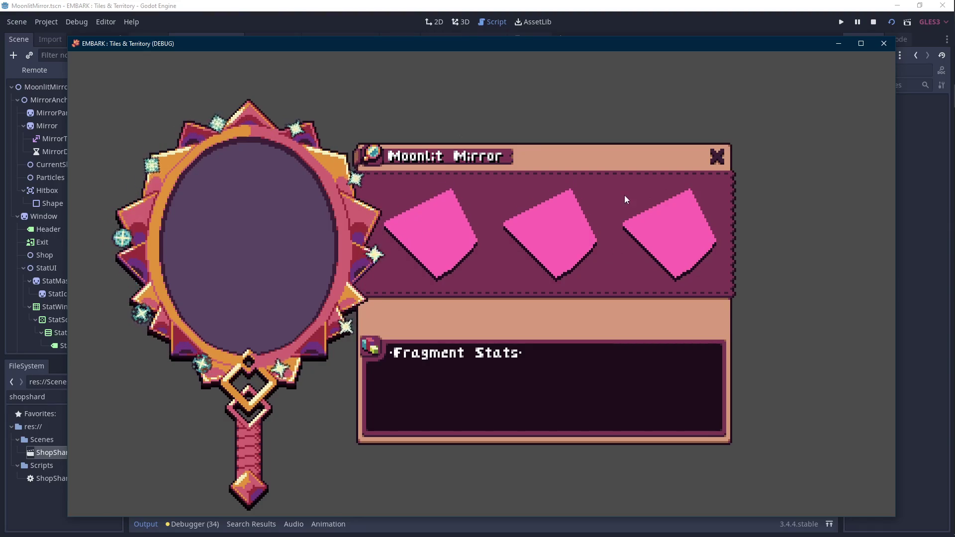
pyautogui.click(883, 43)
pyautogui.scroll(-10, 498, 219)
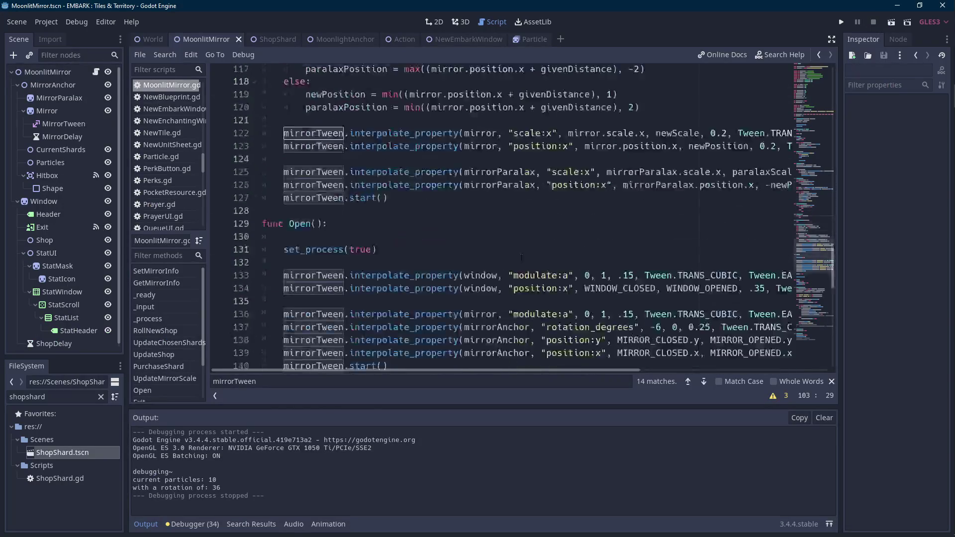
# In ShopShard.gd, make line 54's hover tween start from icon.position.y
pyautogui.click(264, 41)
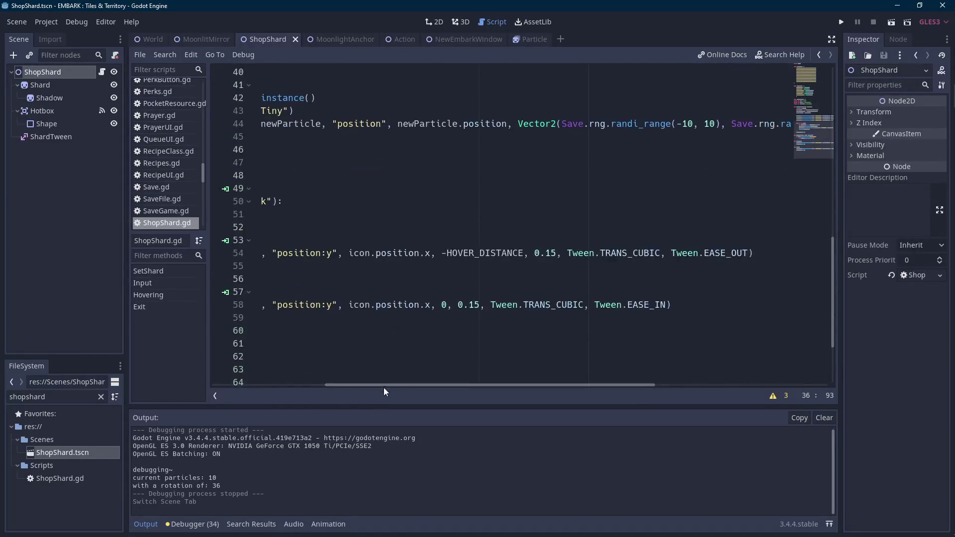
pyautogui.moveTo(383, 385); pyautogui.dragTo(246, 381)
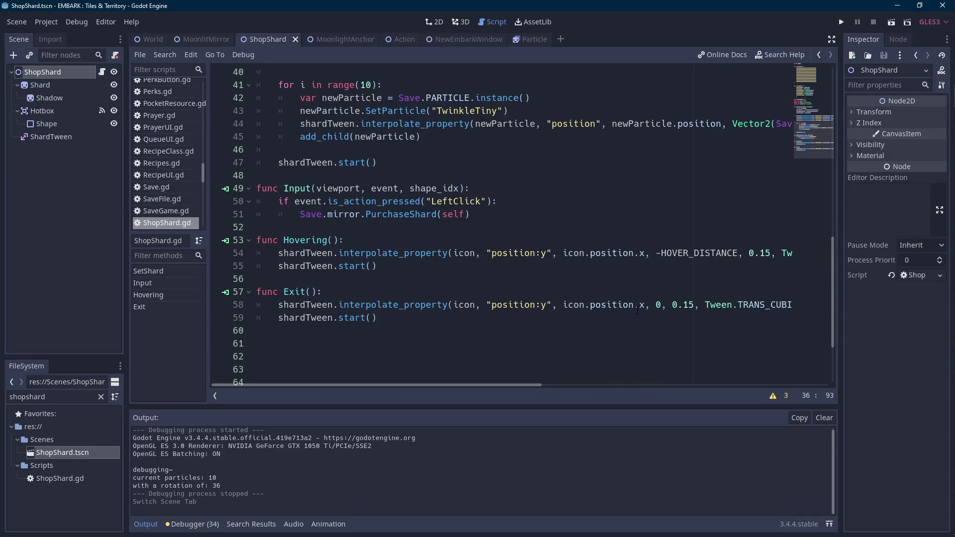
pyautogui.moveTo(534, 385); pyautogui.dragTo(607, 385)
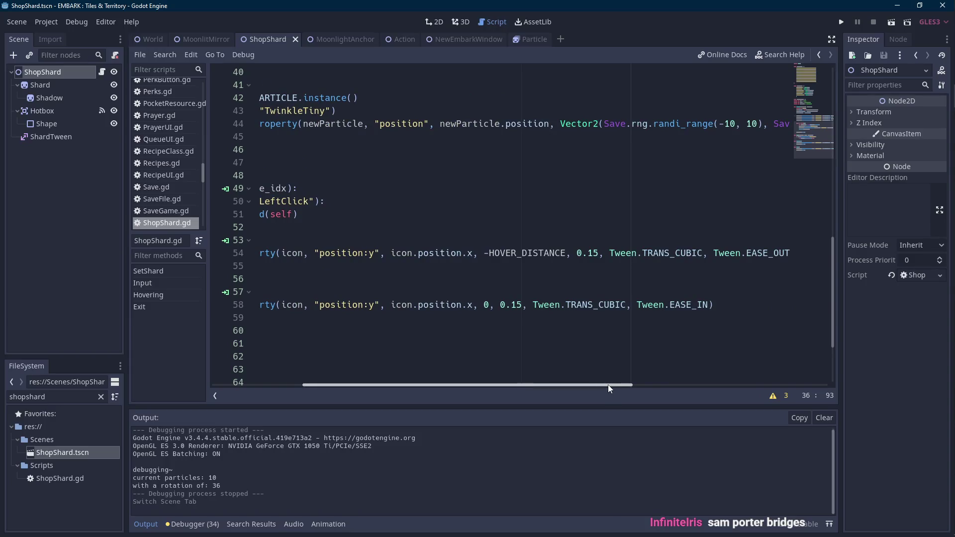
pyautogui.moveTo(607, 384)
pyautogui.mouseDown()
pyautogui.moveTo(490, 390)
pyautogui.moveTo(556, 386)
pyautogui.mouseUp()
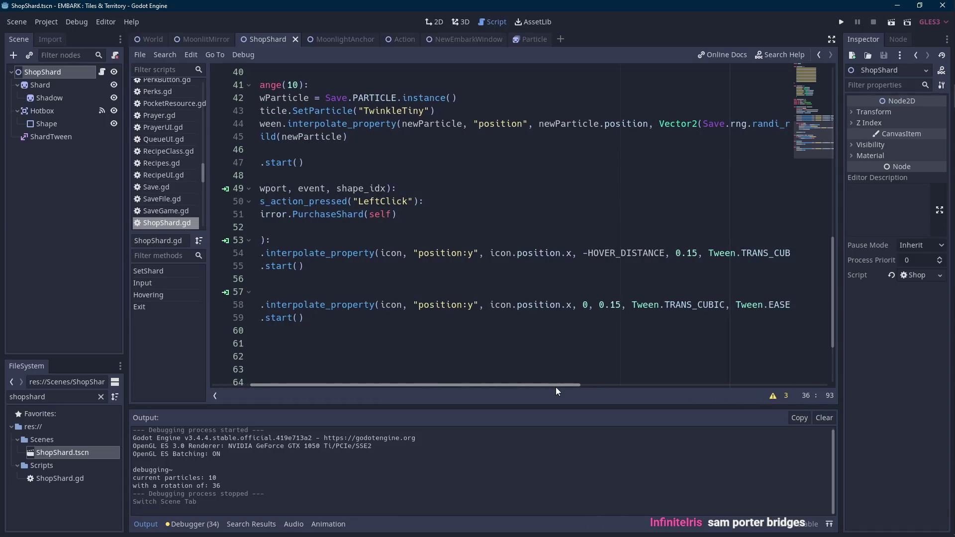
pyautogui.press('Scroll_Lock')
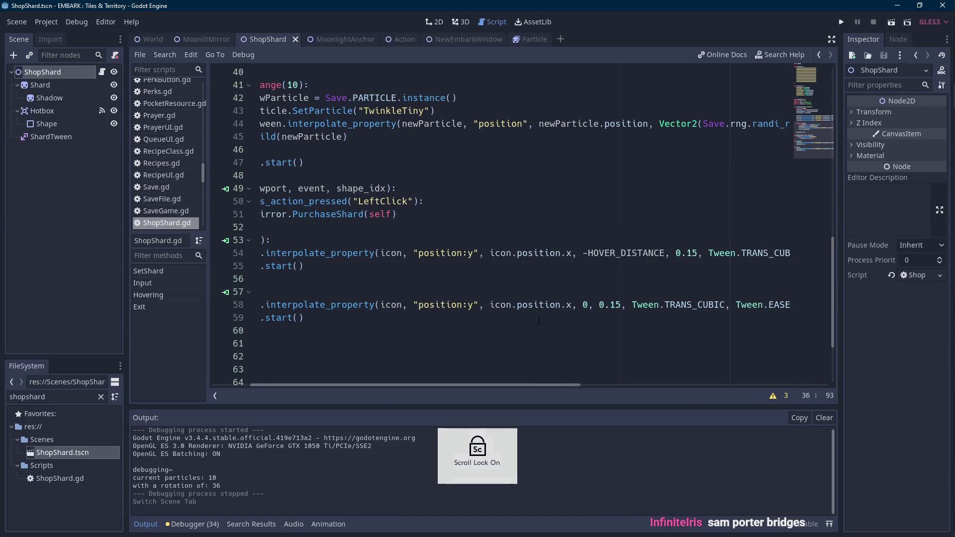
pyautogui.doubleClick(568, 252)
pyautogui.write('y')
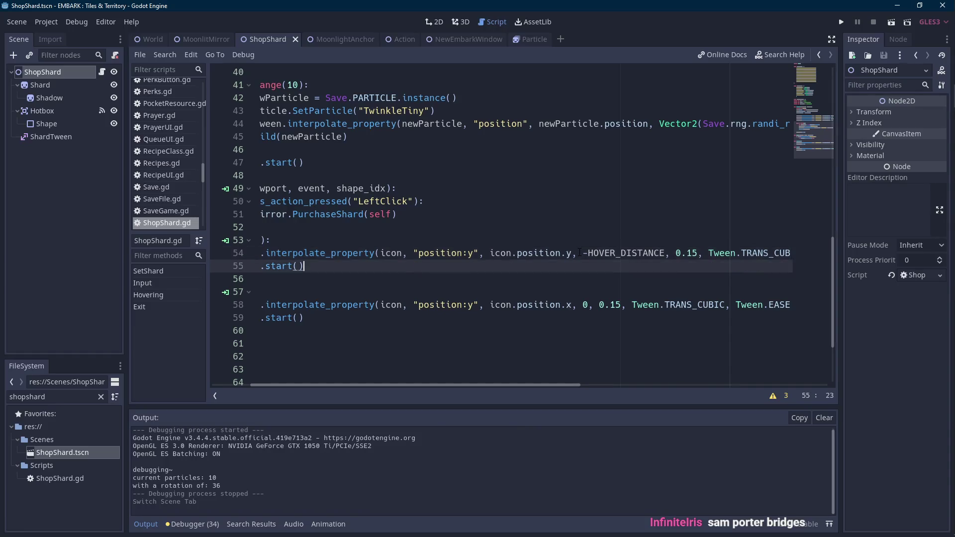
pyautogui.press('Down')
pyautogui.press('Down')
pyautogui.press('Down')
# Make line 58's Exit tween start from icon.position.y too, then show MoonlitMirror again
pyautogui.hotkey('shift', 'Right')
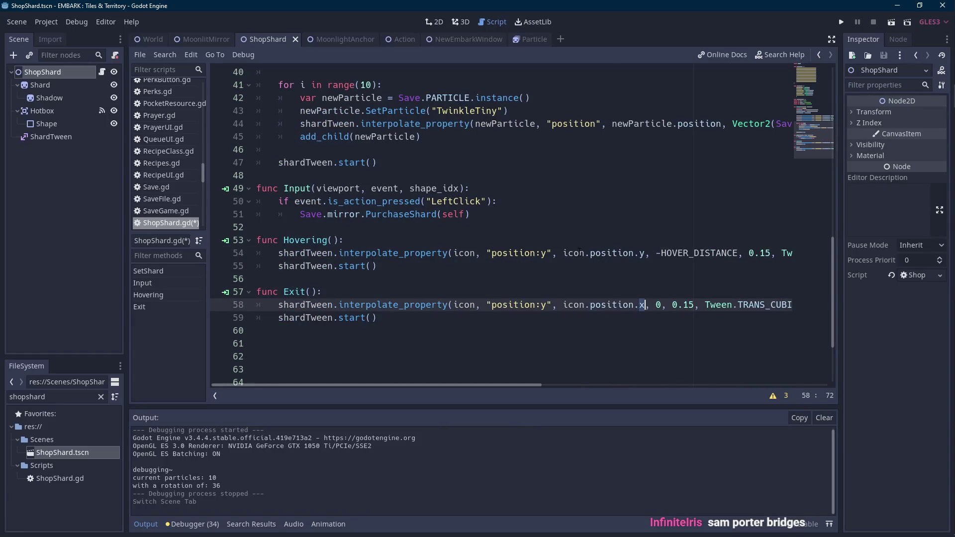
pyautogui.moveTo(536, 387); pyautogui.dragTo(567, 387)
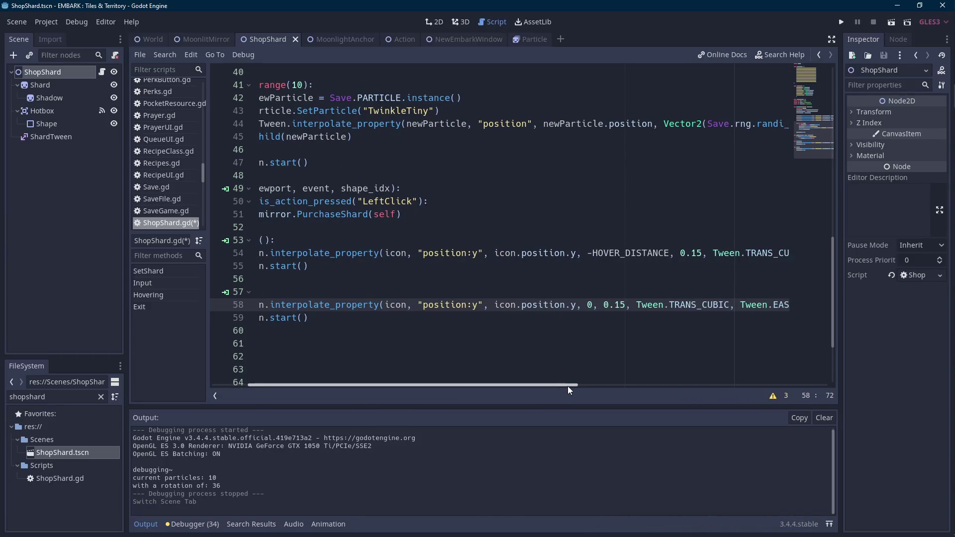
pyautogui.press('Scroll_Lock')
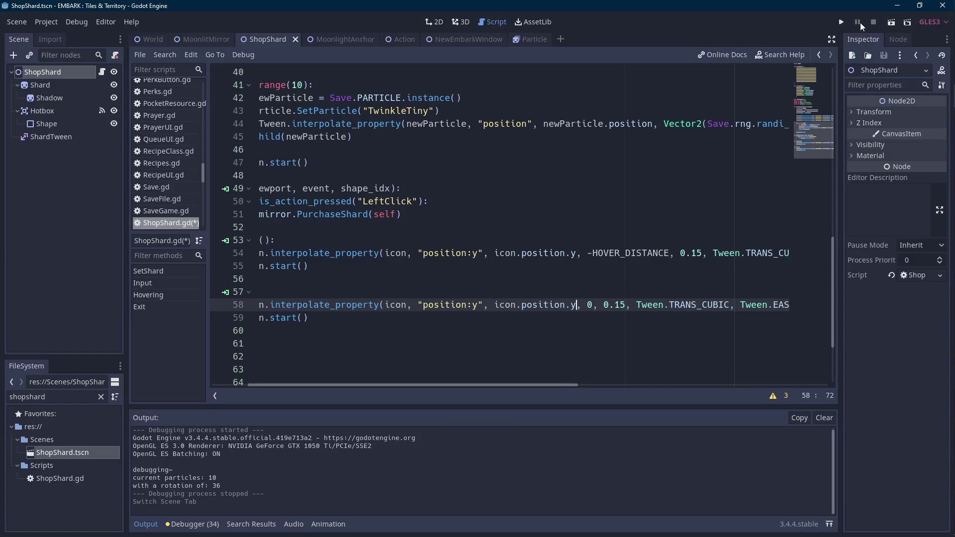
pyautogui.press('Scroll_Lock')
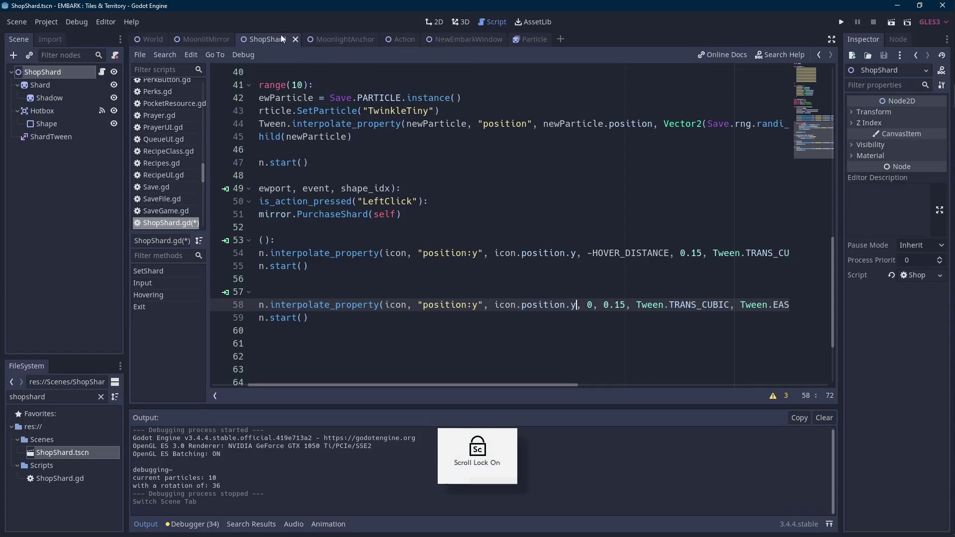
pyautogui.click(195, 42)
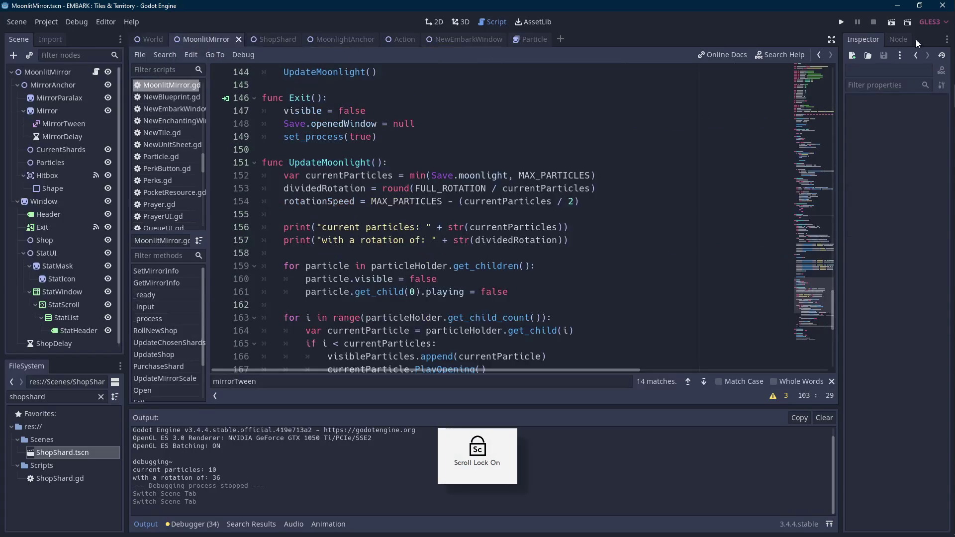
# Run the MoonlitMirror scene to watch the three shards and mirror particles, then stop it
pyautogui.click(889, 22)
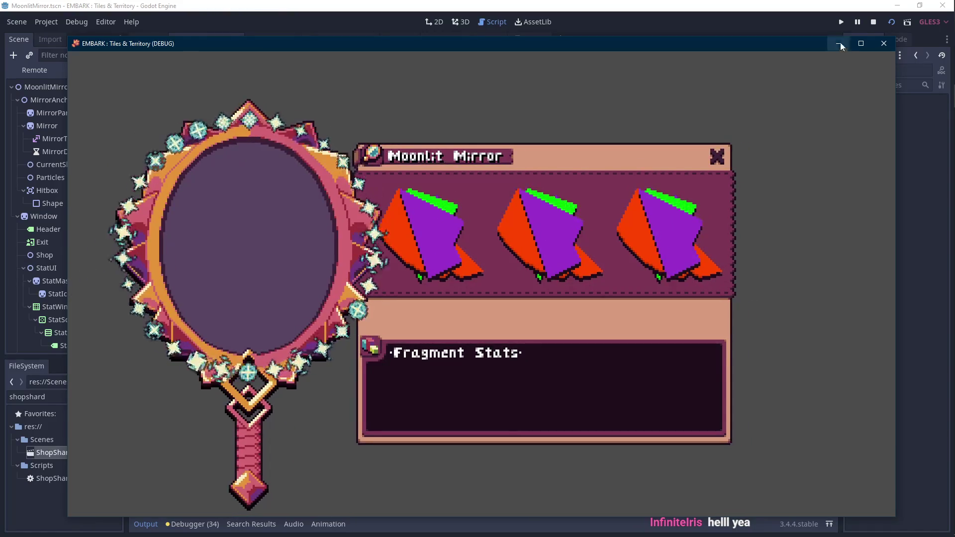
pyautogui.click(873, 22)
pyautogui.click(271, 40)
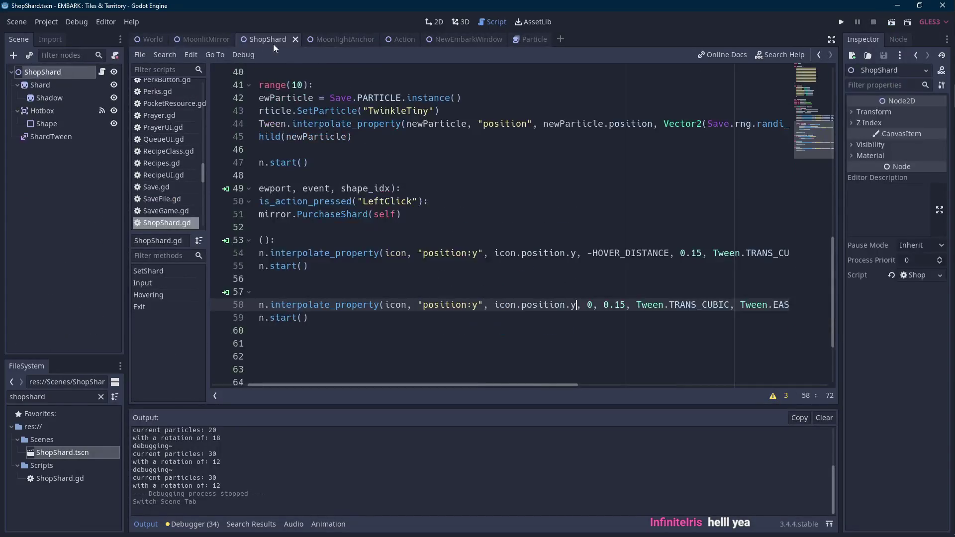
# Widen the x particle offset on line 44 to randi_range(-20, 20)
pyautogui.scroll(5, 488, 339)
pyautogui.moveTo(509, 384); pyautogui.dragTo(661, 383)
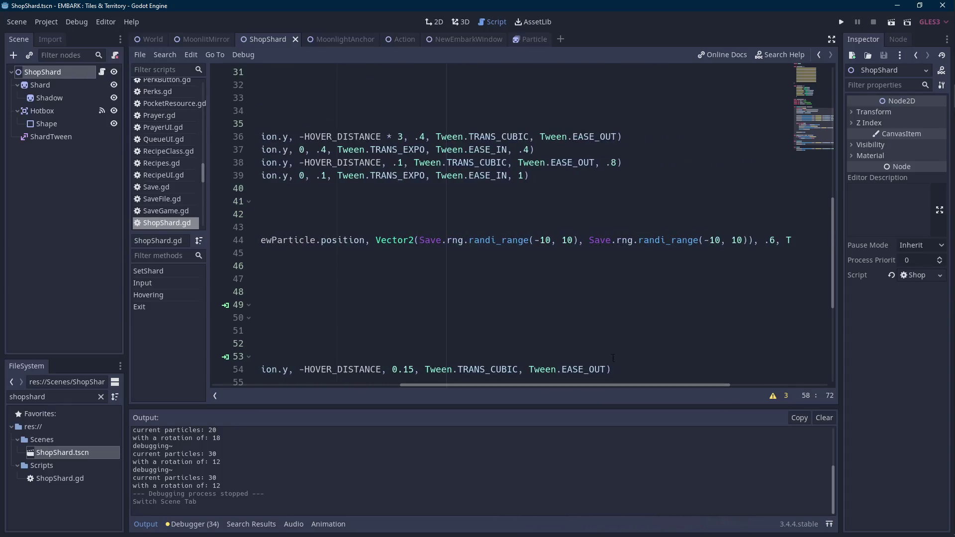
pyautogui.click(547, 241)
pyautogui.press('BackSpace')
pyautogui.write('2')
pyautogui.press('Right')
pyautogui.press('Right')
pyautogui.press('Right')
pyautogui.press('BackSpace')
pyautogui.write('2')
pyautogui.press('Right')
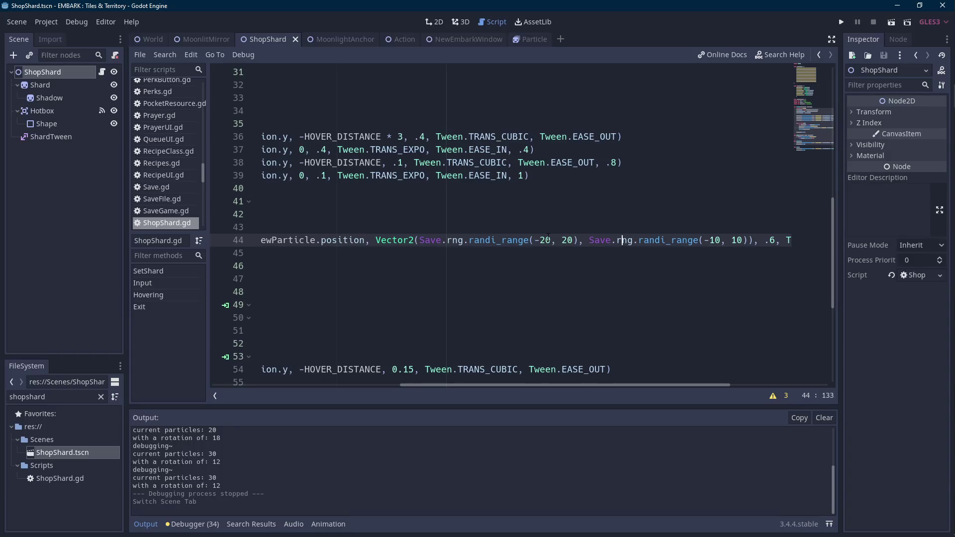
# Widen the y offset to randi_range(-20, 20) as well and save ShopShard.gd
pyautogui.press('Right')
pyautogui.press('Right')
pyautogui.press('Right')
pyautogui.press('BackSpace')
pyautogui.write('2')
pyautogui.hotkey('ctrl', 's')
pyautogui.doubleClick(772, 241)
pyautogui.moveTo(654, 385); pyautogui.dragTo(457, 386)
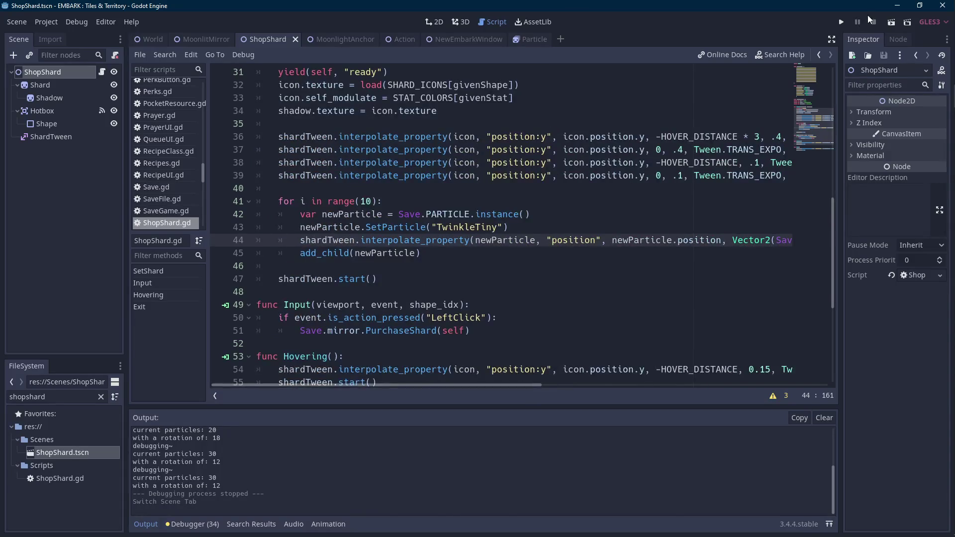
pyautogui.click(215, 37)
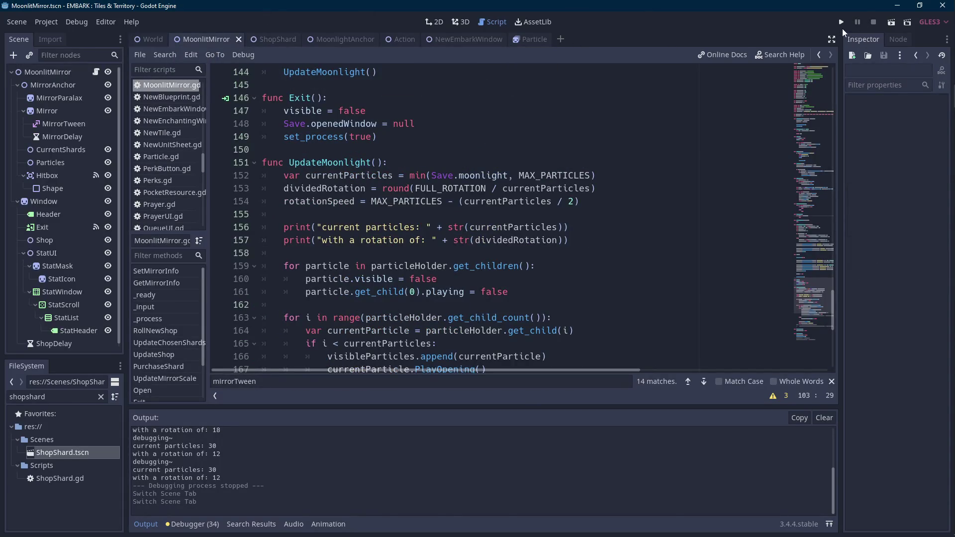
# Launch the game, load the first save file from the title menu, then stop it
pyautogui.click(846, 22)
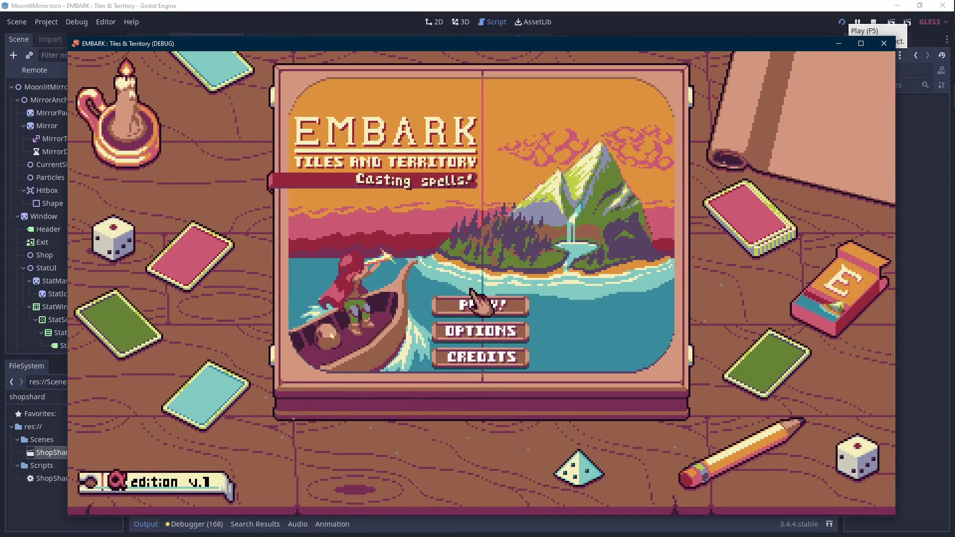
pyautogui.click(477, 302)
pyautogui.click(356, 245)
pyautogui.click(883, 43)
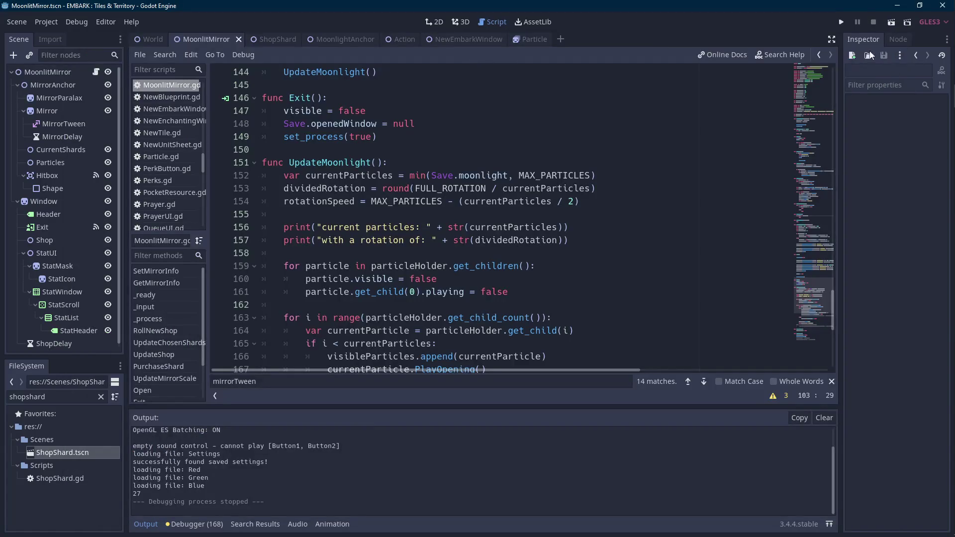
# Run only the MoonlitMirror scene to view the purple shards, then close it and open World.gd
pyautogui.click(890, 22)
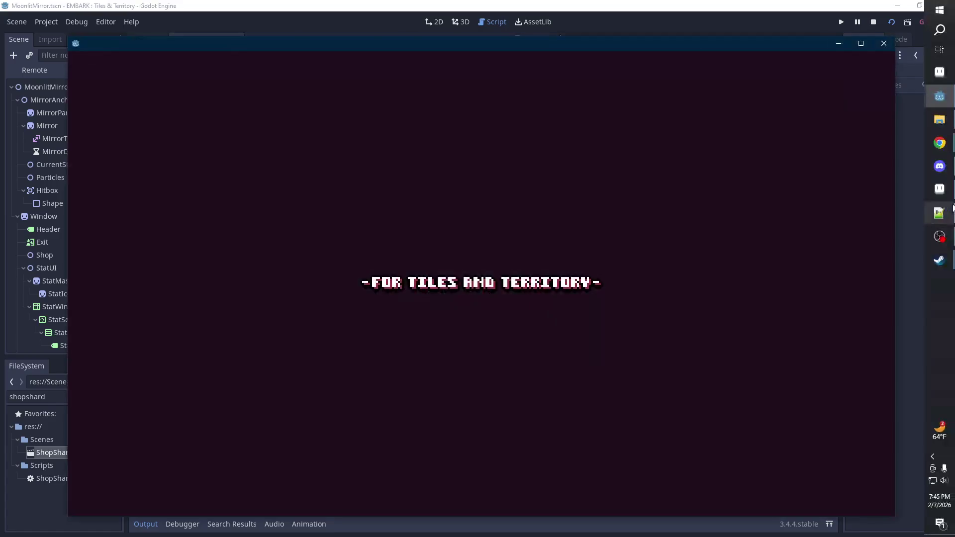
pyautogui.moveTo(953, 208)
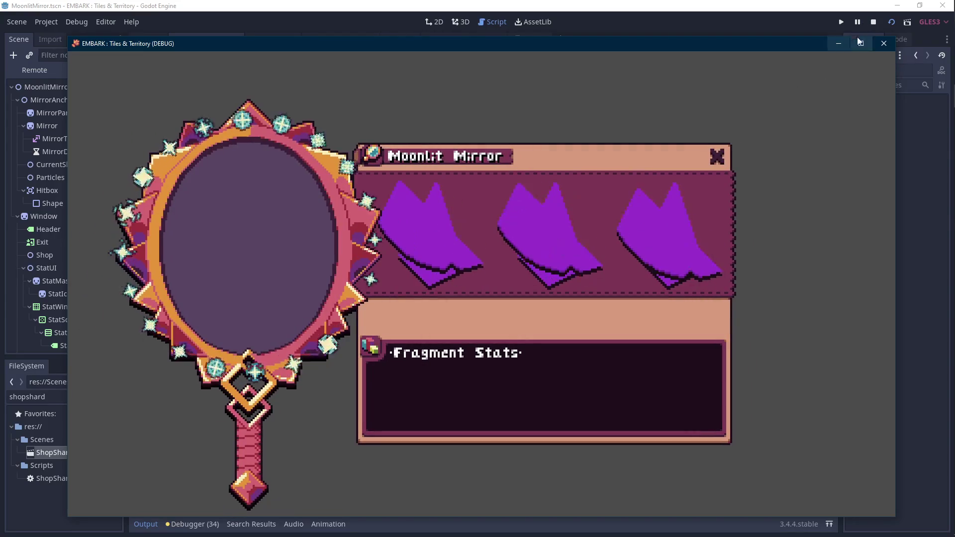
pyautogui.click(873, 22)
pyautogui.click(148, 40)
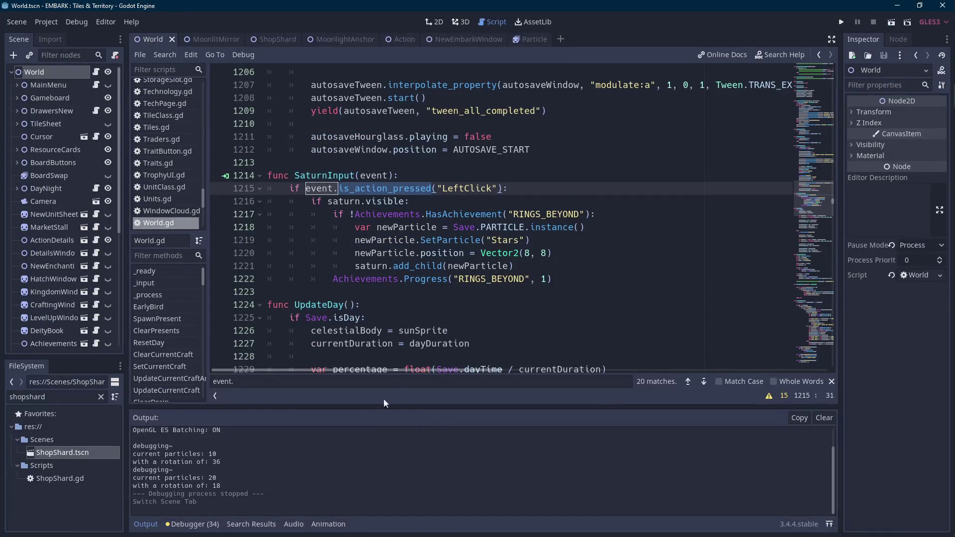
# Return to the MoonlitMirror script and inspect the mirrorDelay timing on line 174
pyautogui.click(146, 524)
pyautogui.scroll(-3, 425, 387)
pyautogui.scroll(4, 425, 387)
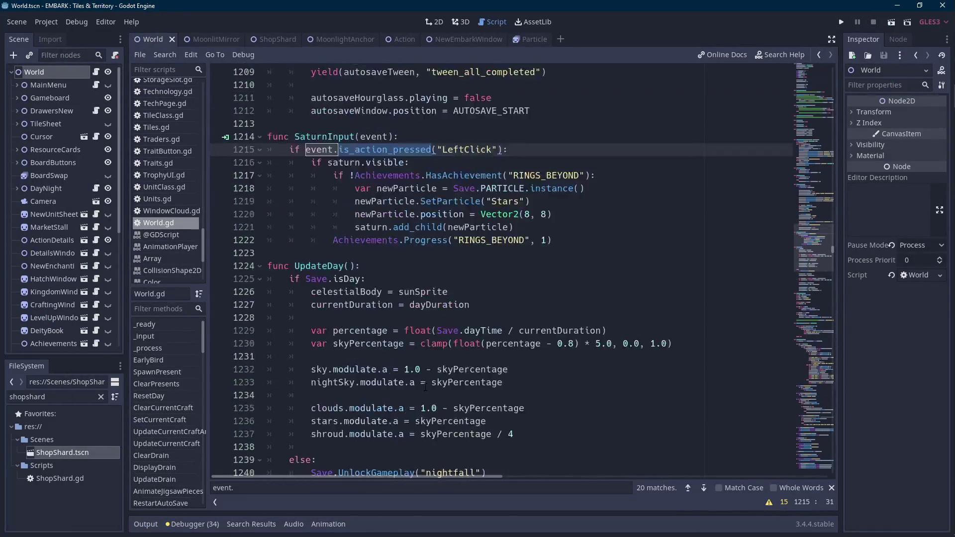
pyautogui.click(200, 39)
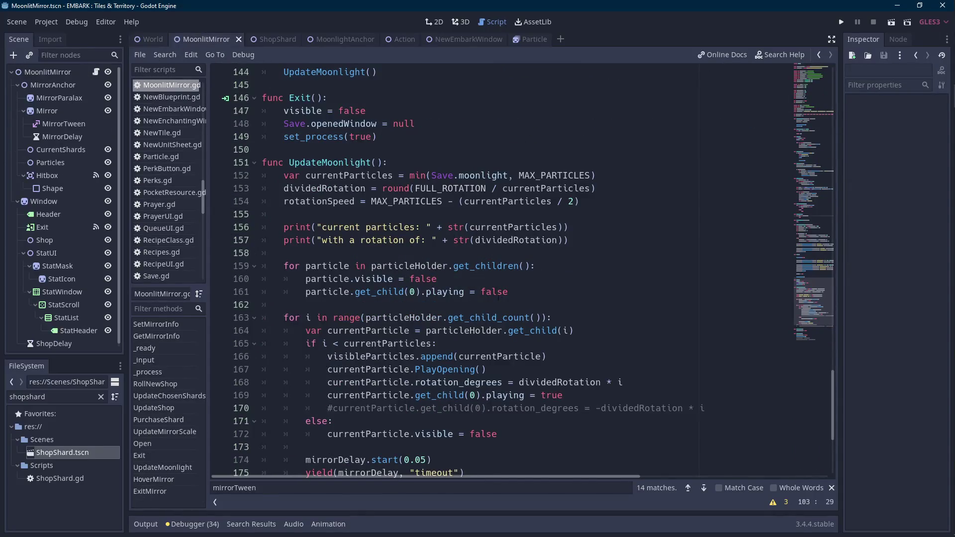
pyautogui.scroll(-5, 501, 306)
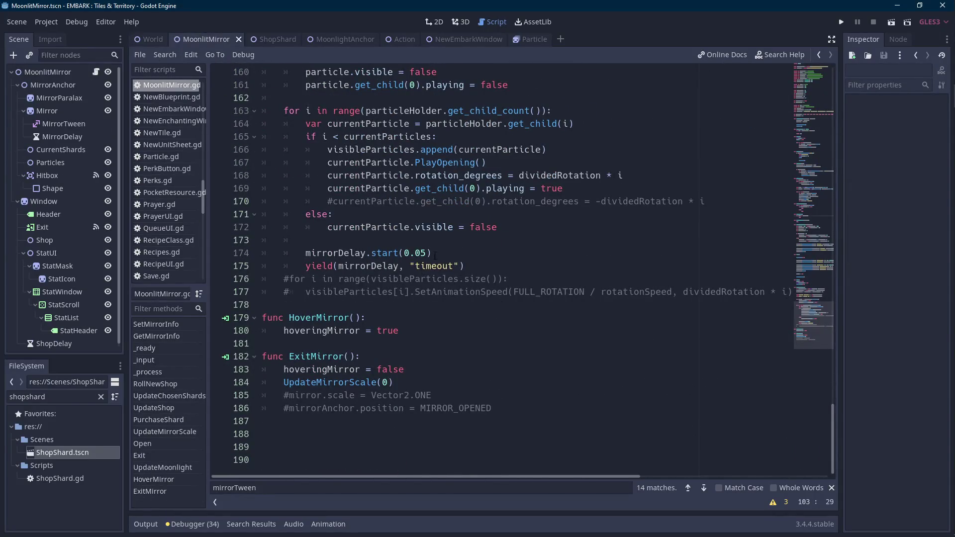
pyautogui.click(419, 253)
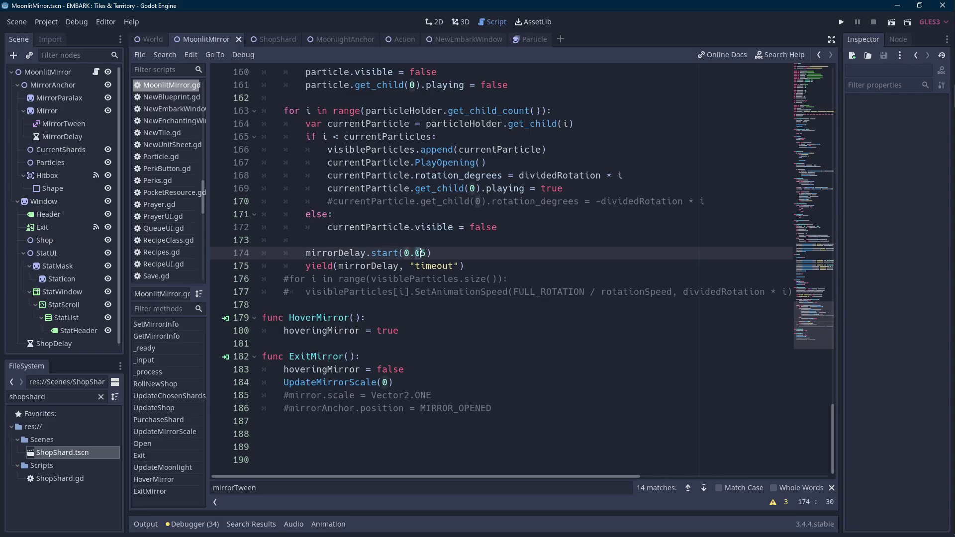
pyautogui.scroll(10, 419, 252)
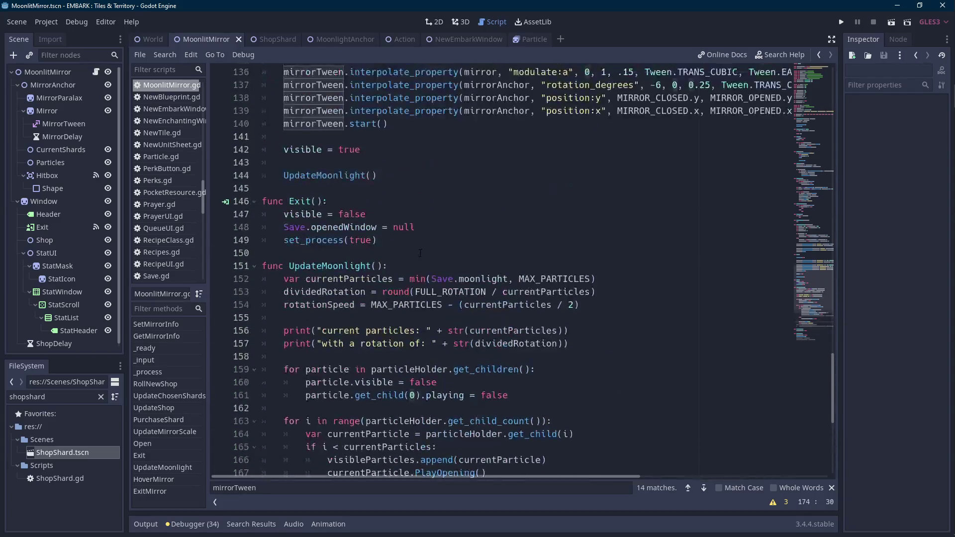
pyautogui.scroll(3, 420, 253)
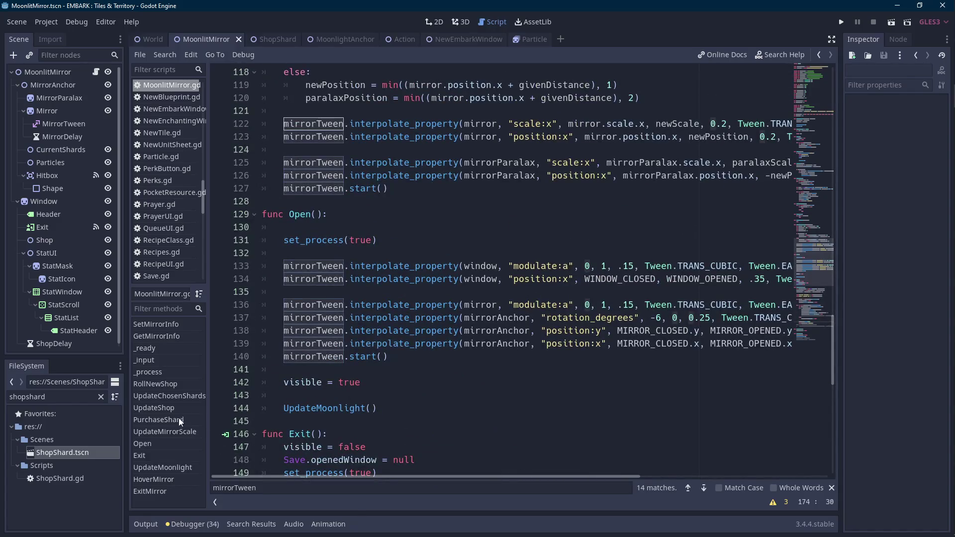
# In RollNewShop, change shopDelay.start on line 92 from 0.1 to 0.2, then run the scene
pyautogui.click(164, 408)
pyautogui.click(172, 386)
pyautogui.click(413, 292)
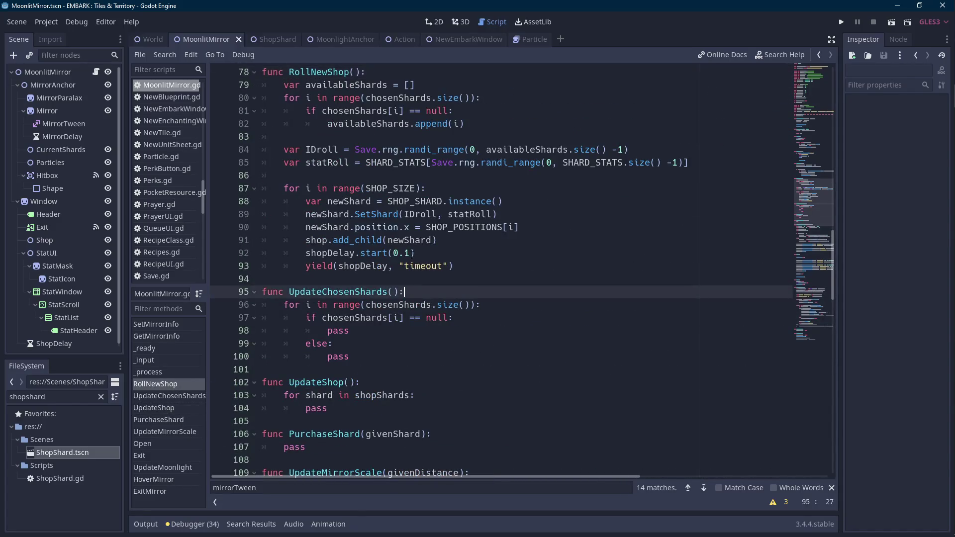
pyautogui.click(412, 253)
pyautogui.write('2')
pyautogui.press('BackSpace')
pyautogui.press('BackSpace')
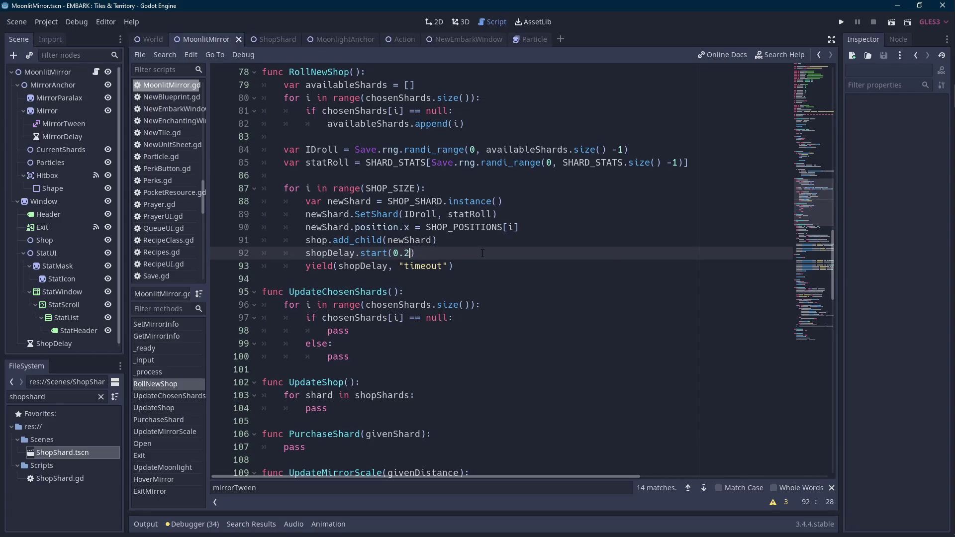
pyautogui.write('2')
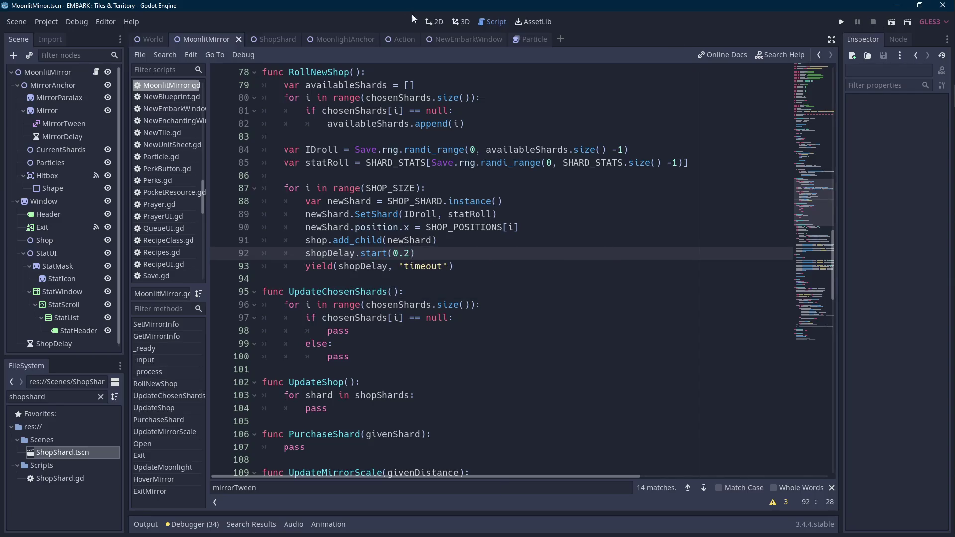
pyautogui.click(890, 21)
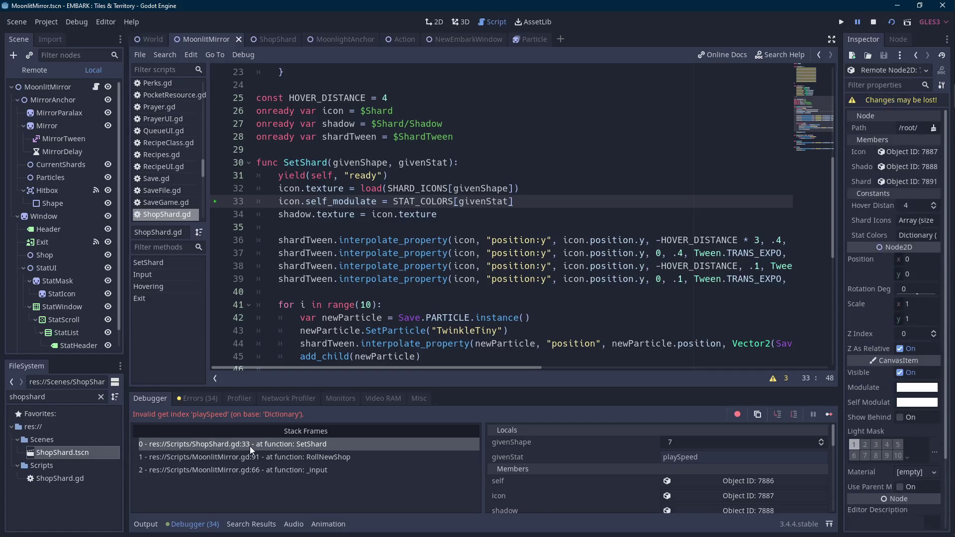
# Change 'playSpeed' to 'playerSpeed' on line 33 of MoonlitMirror.gd and rerun the scene
pyautogui.scroll(4, 395, 257)
pyautogui.scroll(4, 395, 257)
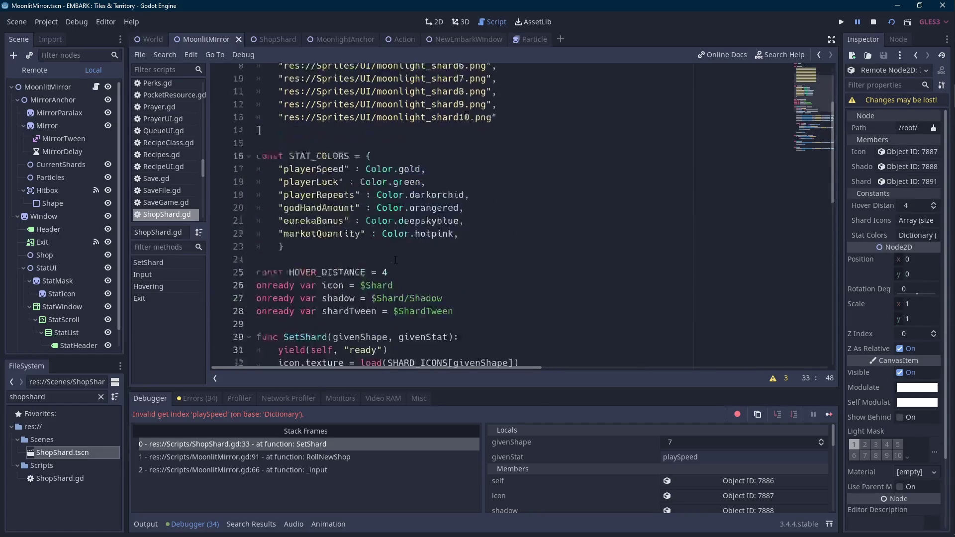
pyautogui.click(96, 87)
pyautogui.scroll(20, 414, 222)
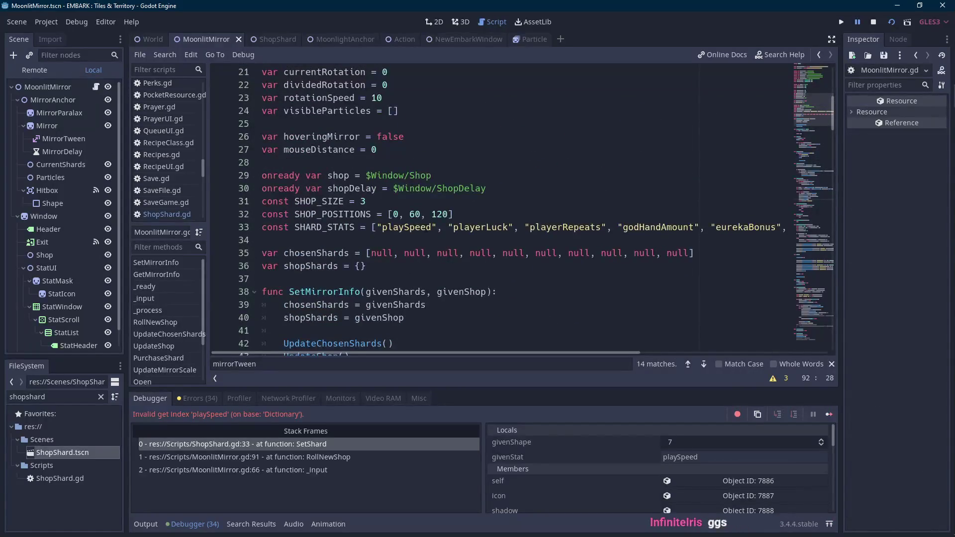
pyautogui.click(404, 227)
pyautogui.write('er')
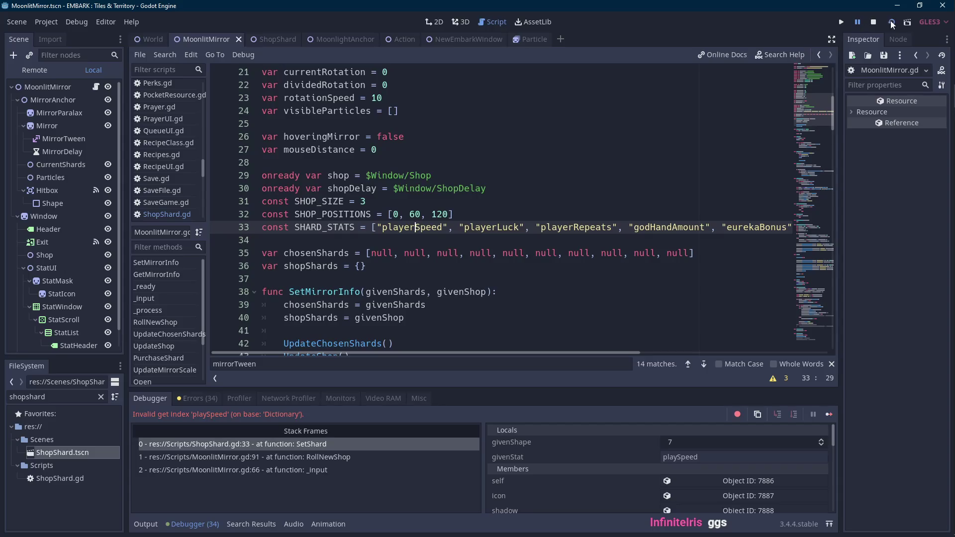
pyautogui.click(890, 22)
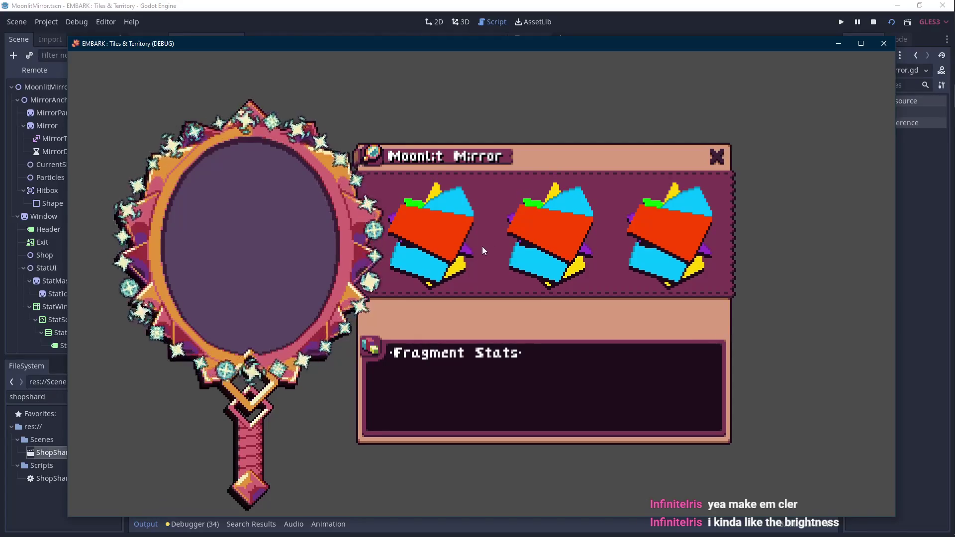
# Left-click the shop shards three times in the running game to roll fresh shard sets
pyautogui.click(570, 205)
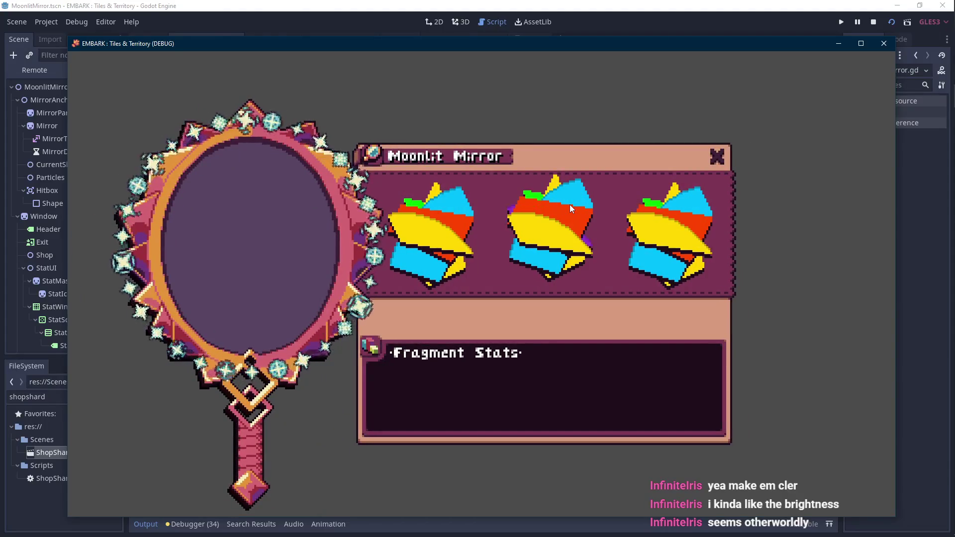
pyautogui.click(569, 204)
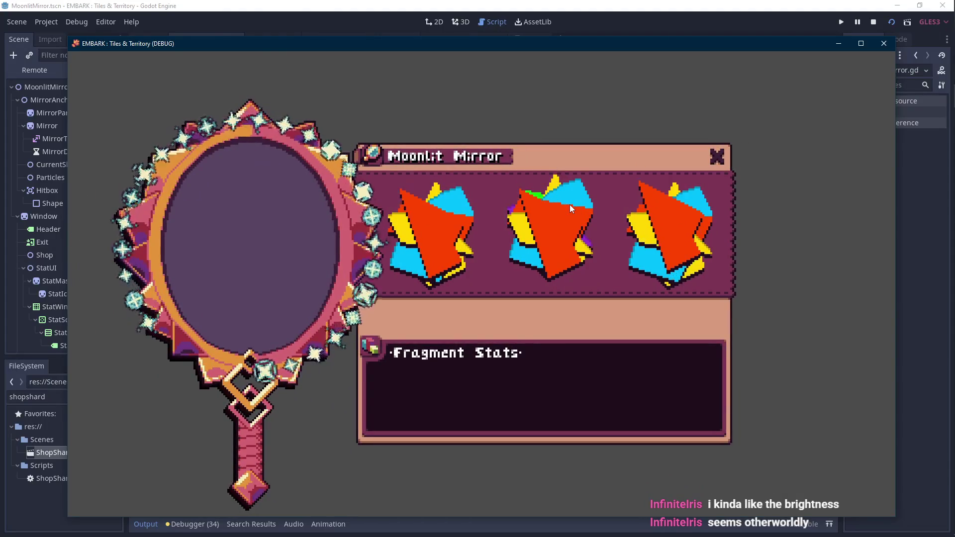
pyautogui.click(570, 206)
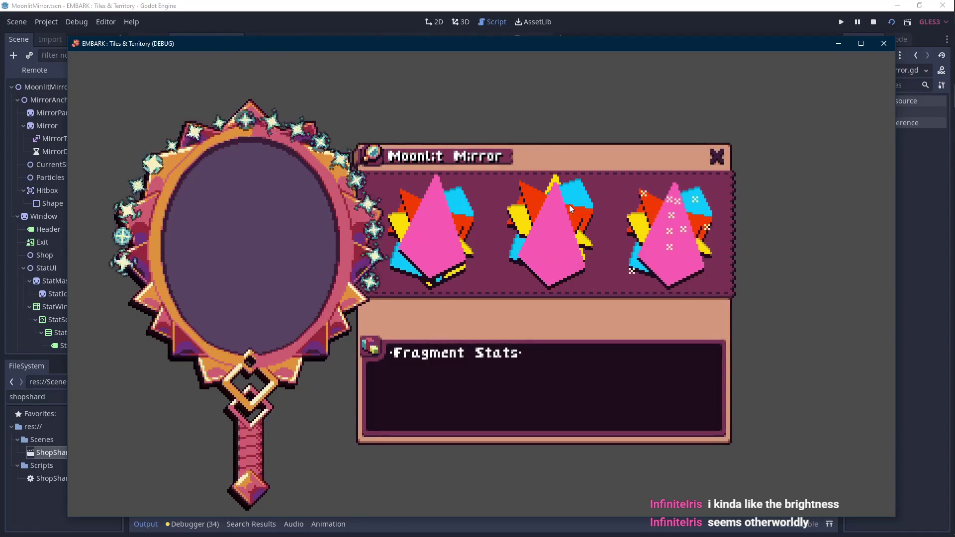